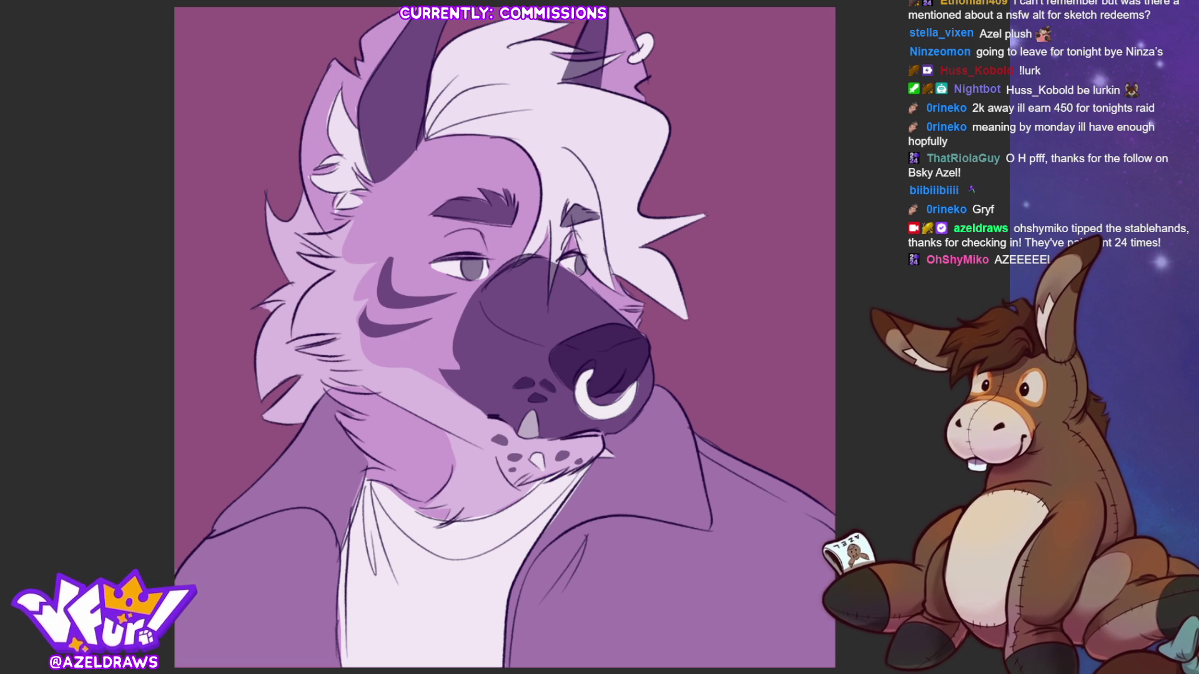
Undo and redo the dark purple muzzle fill, then undo the last change again.
key("ctrl+z")
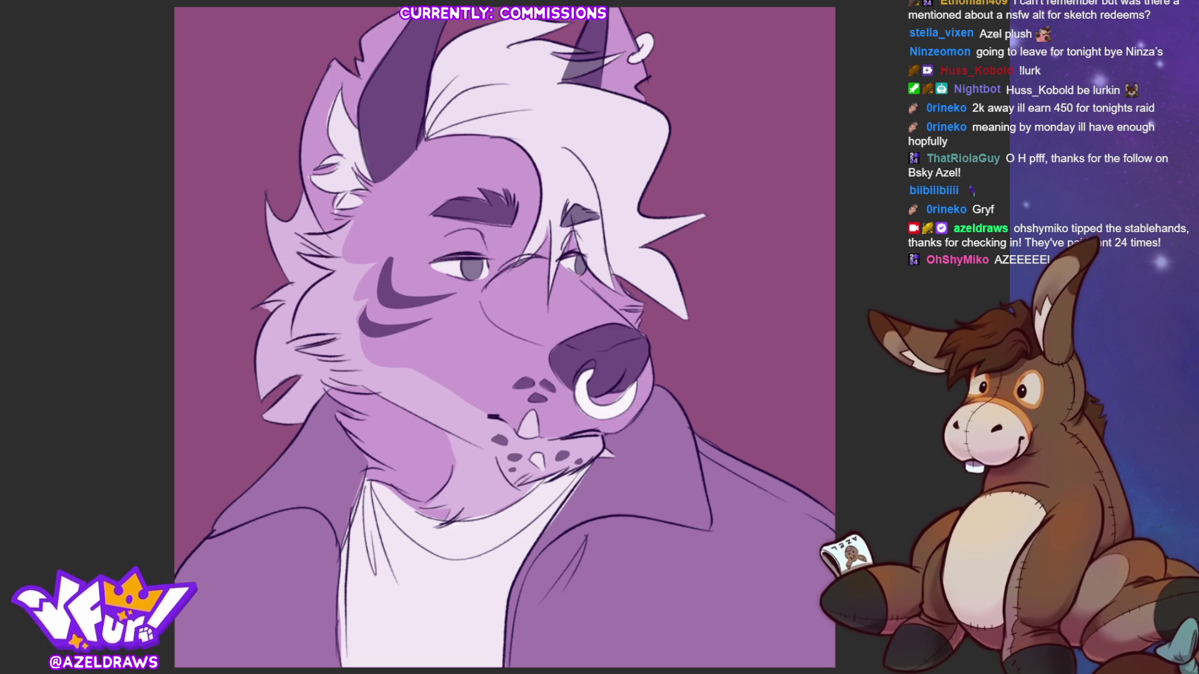
key("ctrl+y")
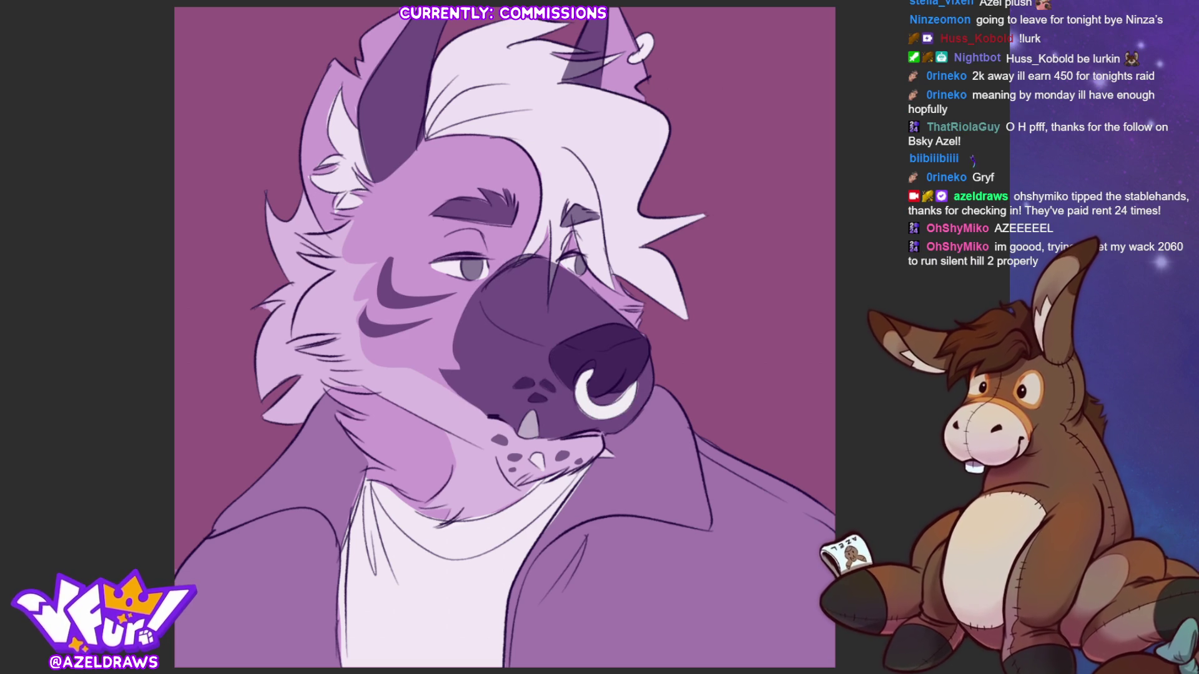
key("ctrl+z")
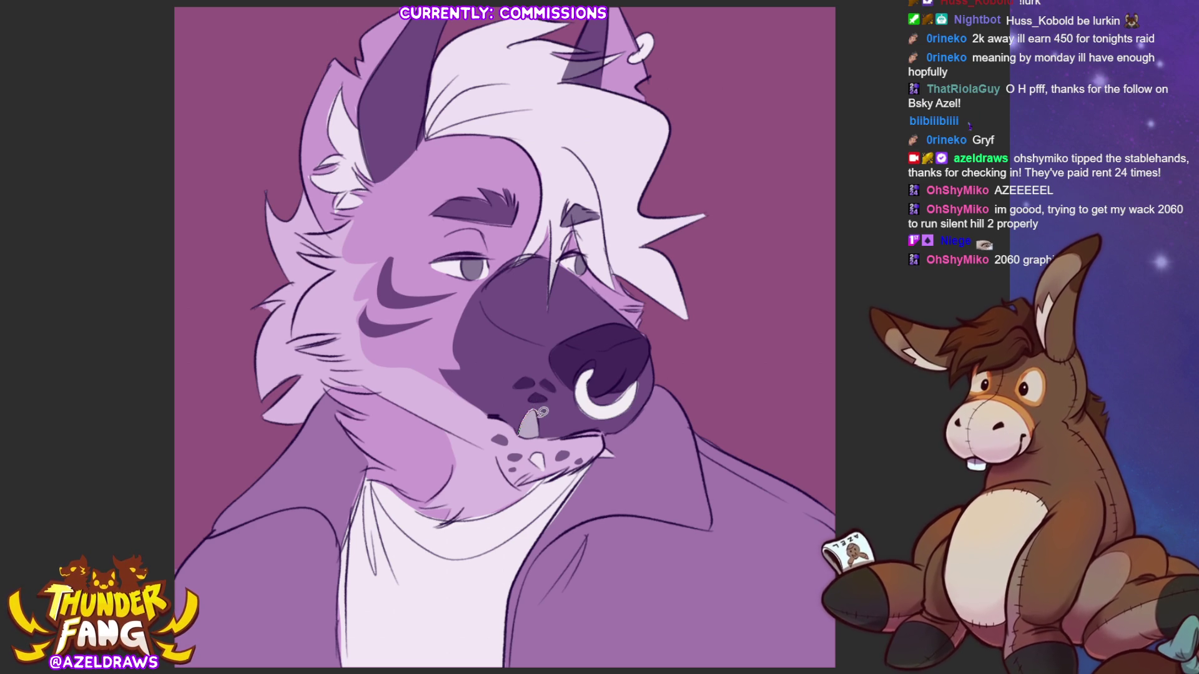
Paint the fang under the nose solid white and dab two dark spots on the neck.
left_click_drag(535, 406, 536, 409)
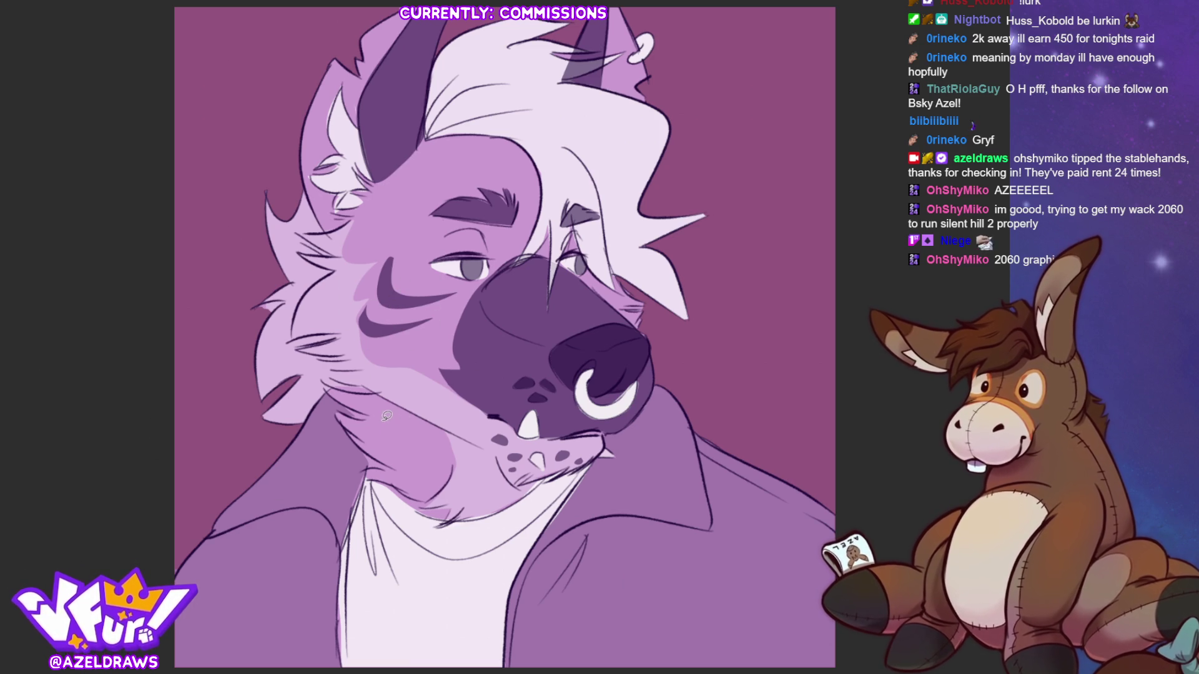
mouse_move(387, 432)
left_mouse_down()
mouse_move(409, 440)
mouse_move(386, 413)
mouse_move(381, 430)
left_mouse_up()
mouse_move(417, 450)
left_mouse_down()
mouse_move(411, 461)
mouse_move(440, 457)
mouse_move(397, 463)
mouse_move(412, 478)
mouse_move(403, 456)
left_mouse_up()
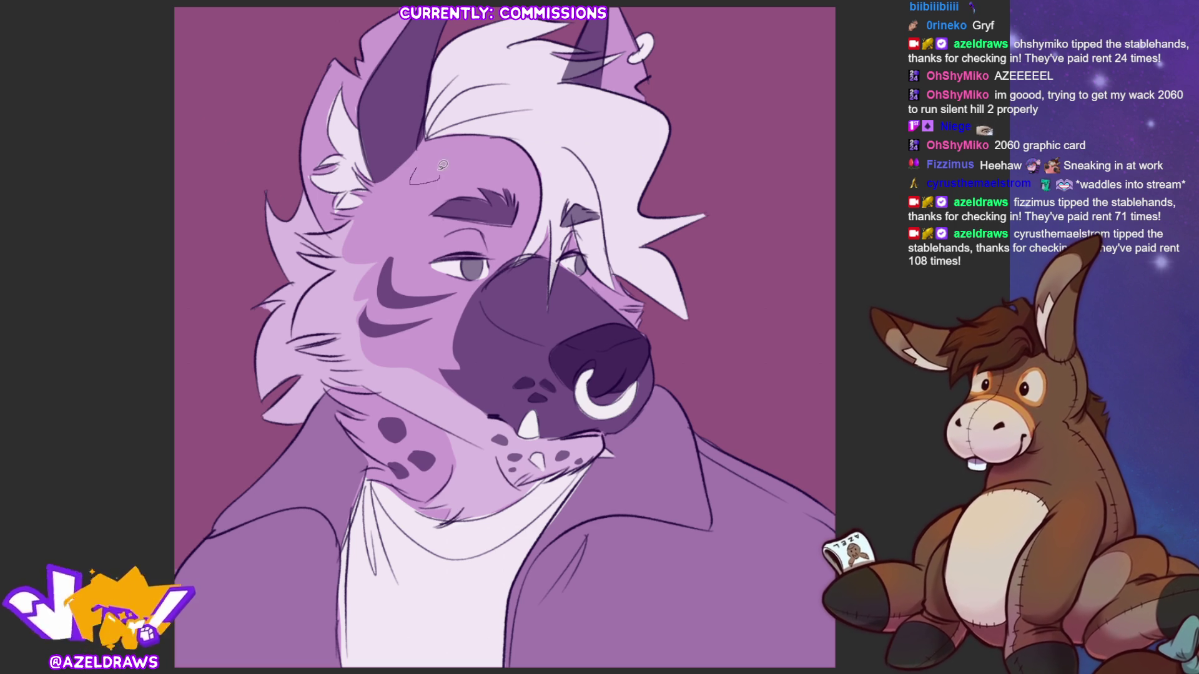
Paint a dark forehead spot, a white eye highlight and a nose-top highlight, then undo the nose highlight.
mouse_move(428, 155)
left_mouse_down()
mouse_move(431, 167)
mouse_move(428, 153)
mouse_move(458, 157)
mouse_move(465, 174)
left_mouse_up()
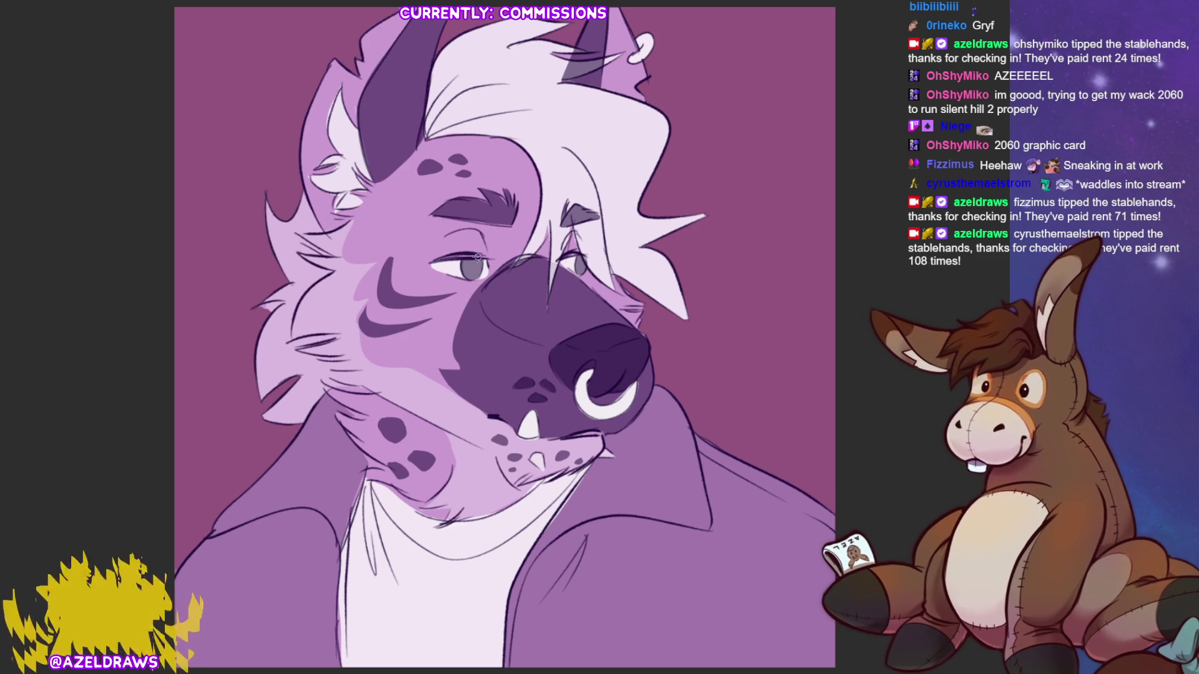
left_click_drag(462, 268, 455, 269)
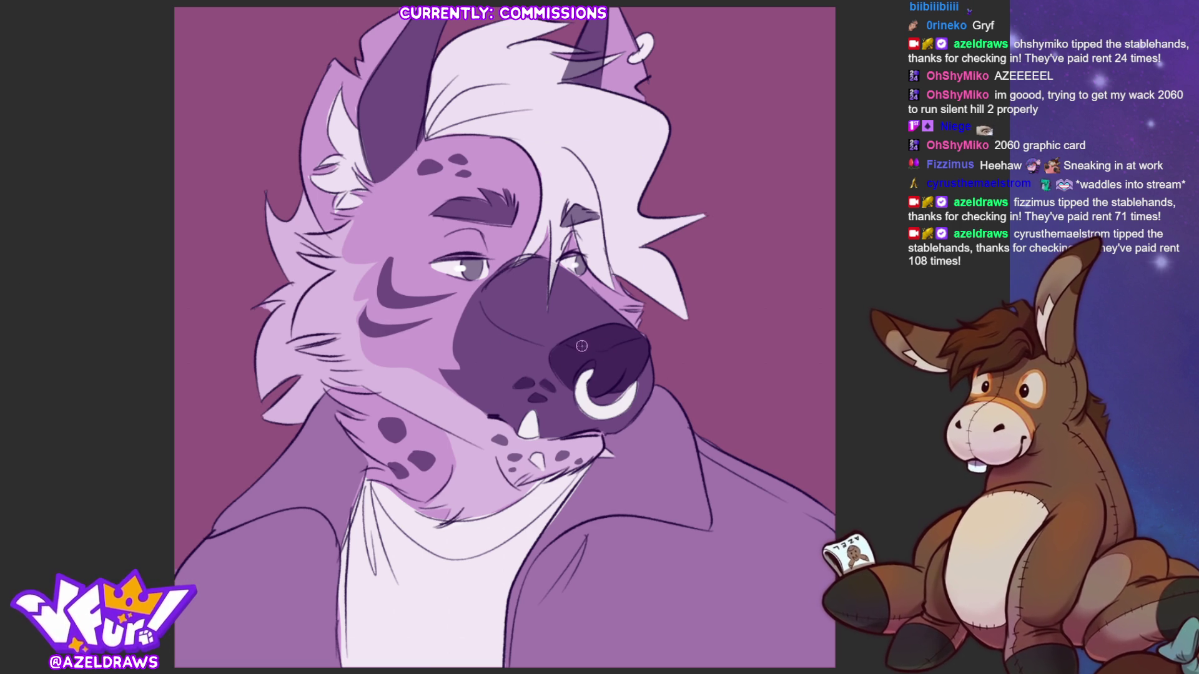
left_click_drag(580, 348, 618, 340)
key("ctrl+z")
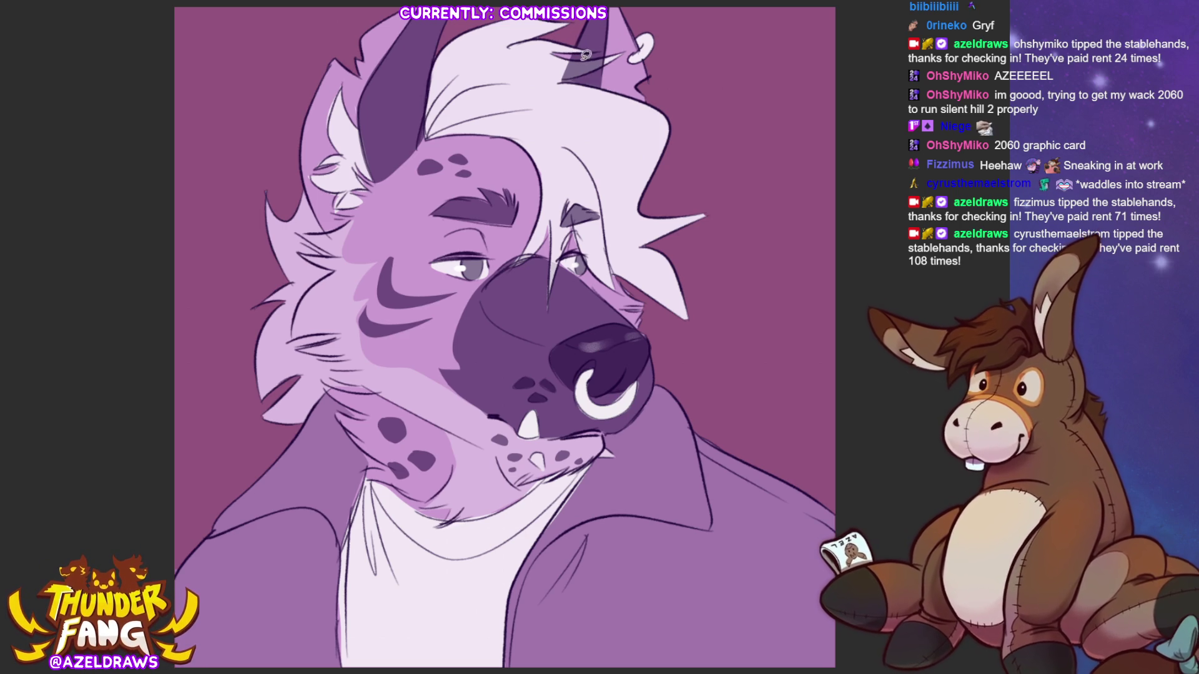
Stroke a faint light line along the top of the ear.
mouse_move(568, 57)
left_mouse_down()
mouse_move(609, 60)
mouse_move(555, 76)
left_mouse_up()
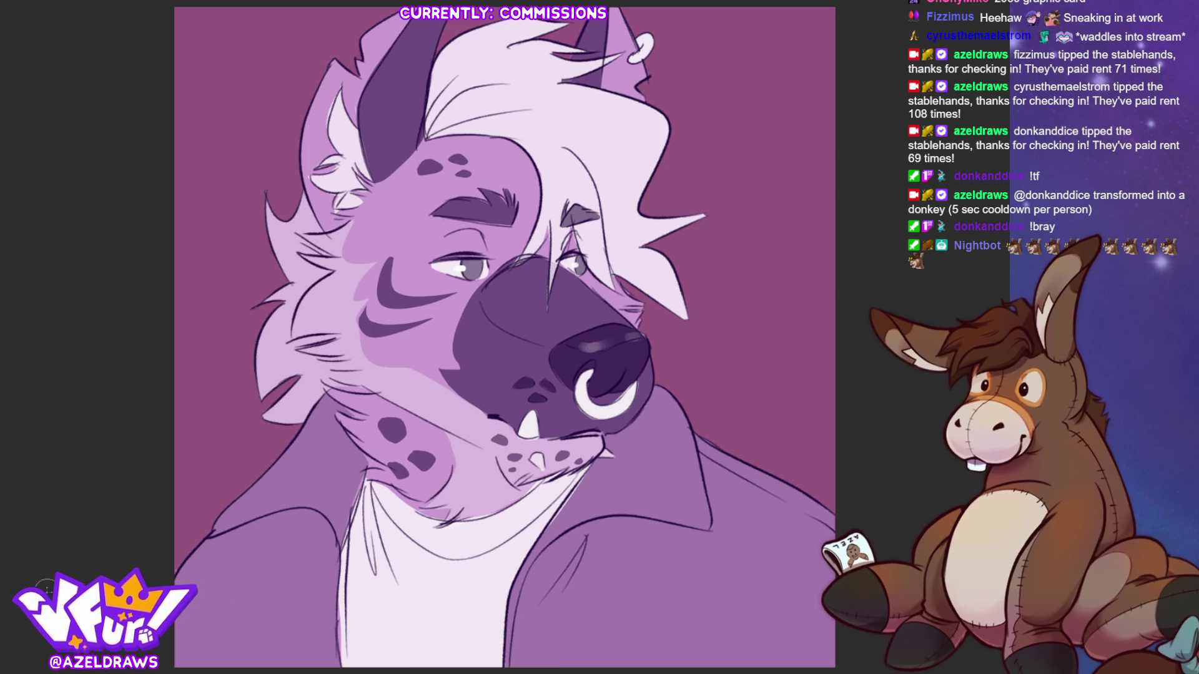
Airbrush soft shadows over the jacket, left shoulder, neck and under the jaw.
left_click_drag(515, 608, 624, 528)
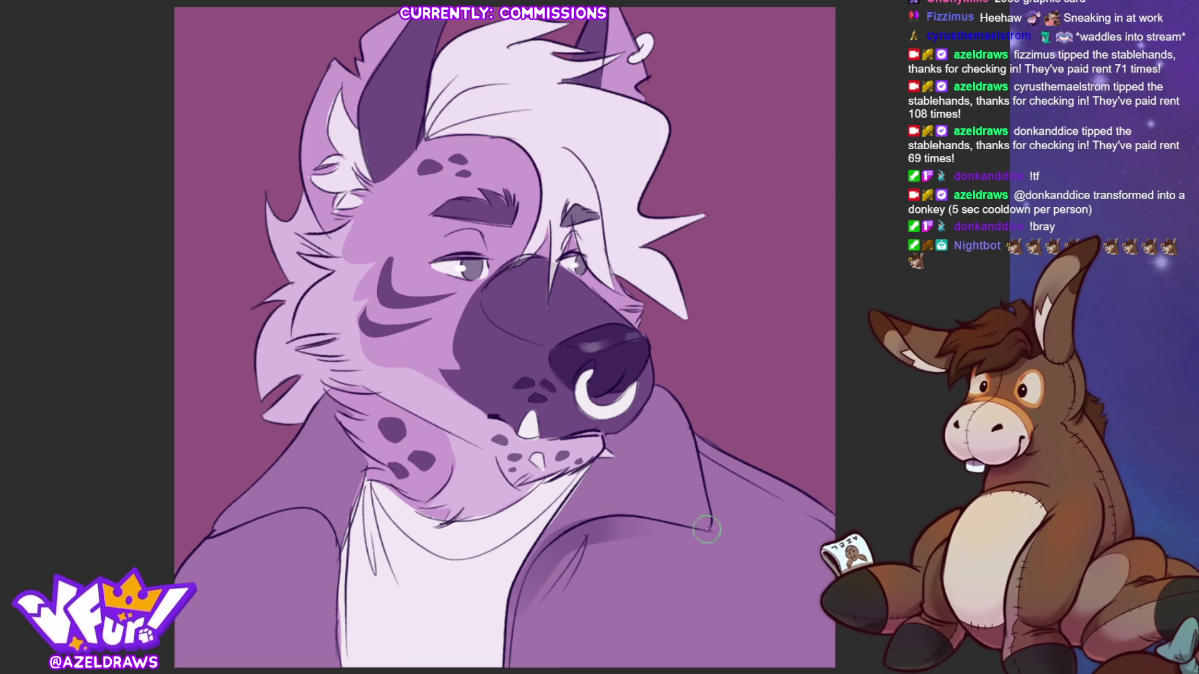
left_click_drag(249, 527, 345, 530)
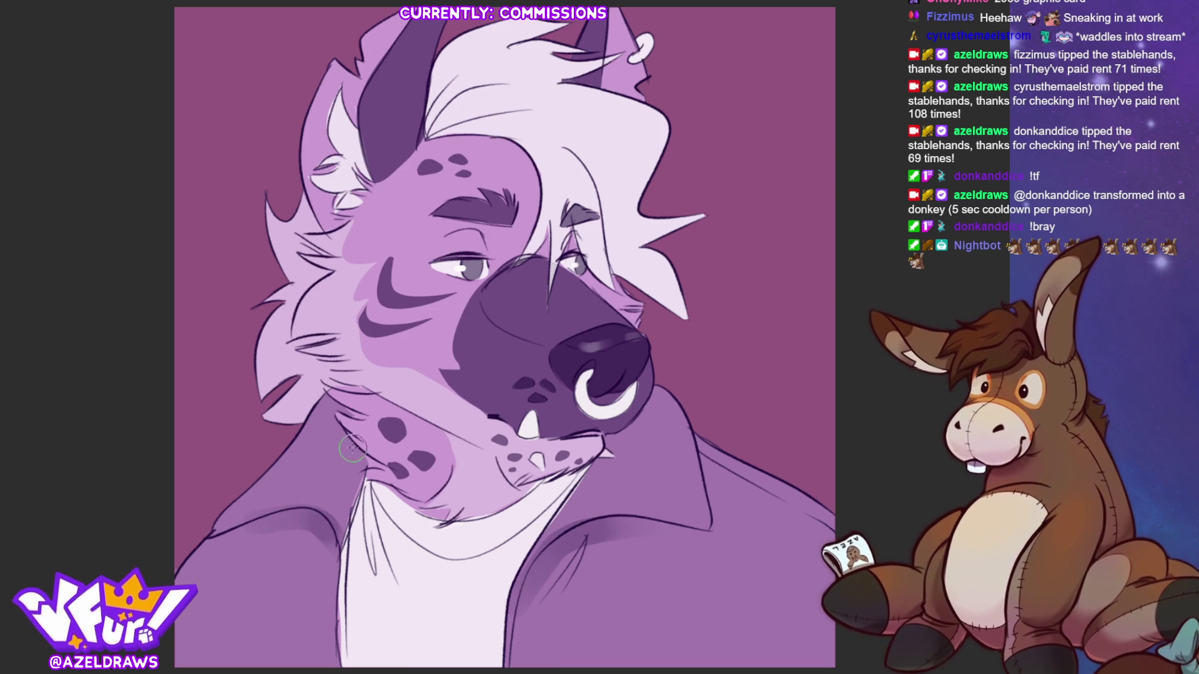
left_click_drag(353, 445, 365, 487)
mouse_move(484, 477)
left_mouse_down()
mouse_move(518, 500)
mouse_move(585, 480)
mouse_move(537, 500)
left_mouse_up()
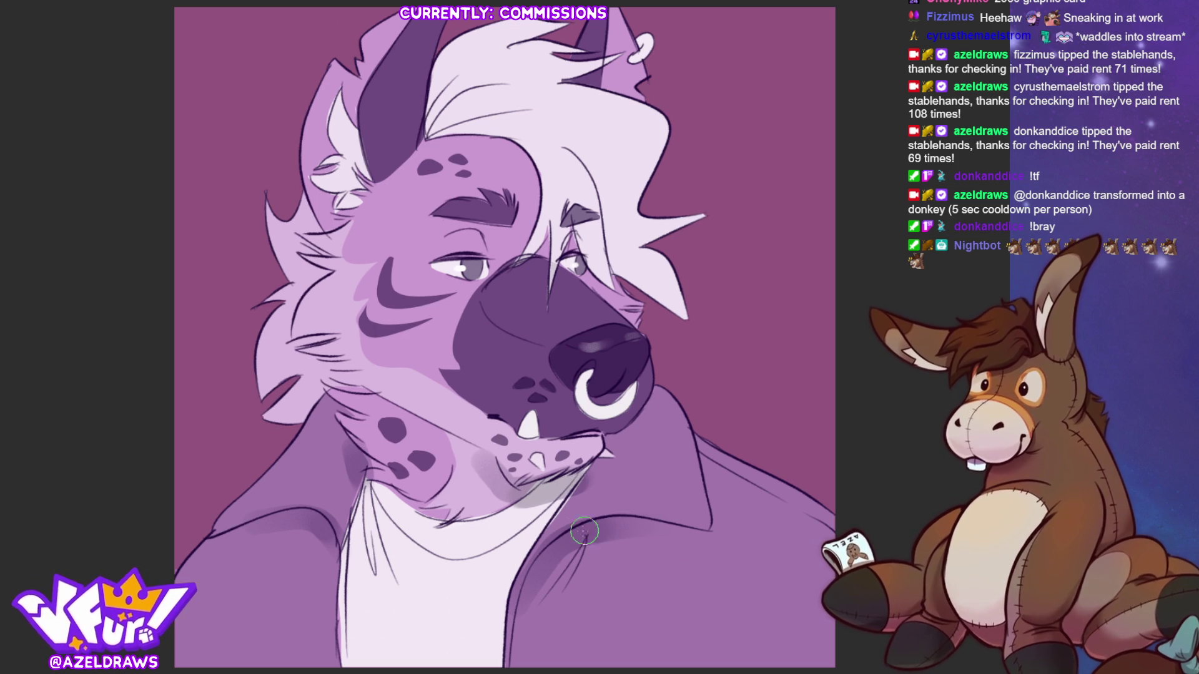
Sample the jaw's purple and shade the forehead hairline, the inner left ear and above the eye.
left_click(637, 451, "alt")
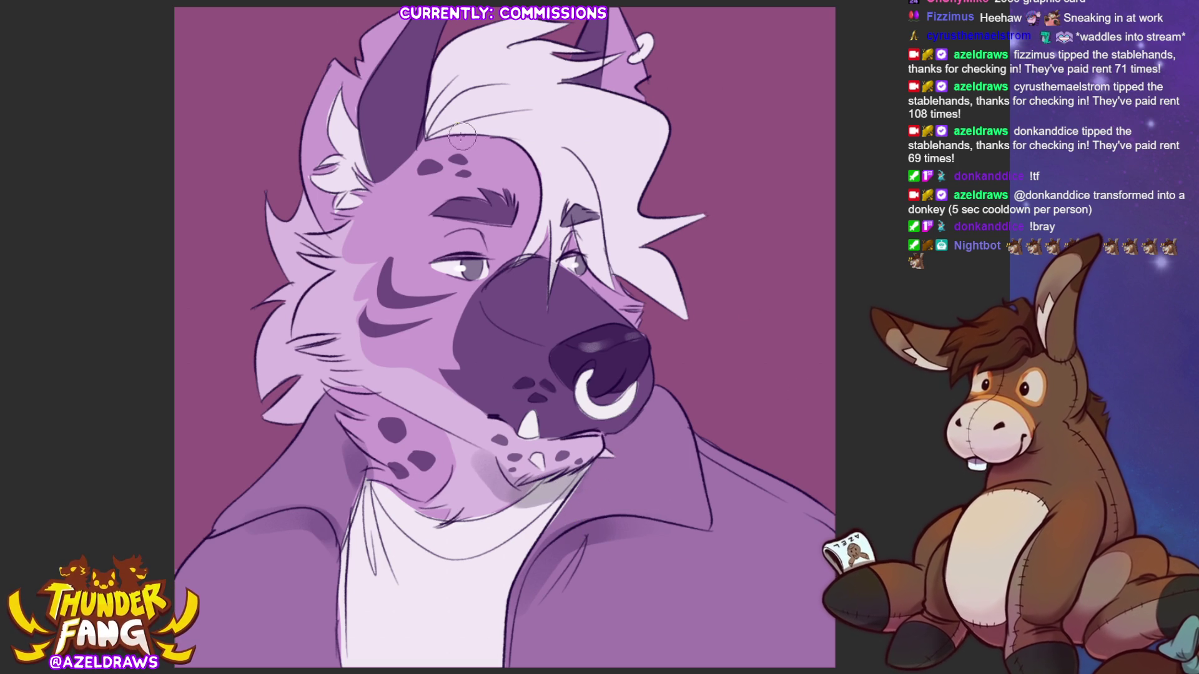
mouse_move(450, 134)
left_mouse_down()
mouse_move(518, 156)
mouse_move(531, 225)
left_mouse_up()
left_click_drag(358, 191, 351, 132)
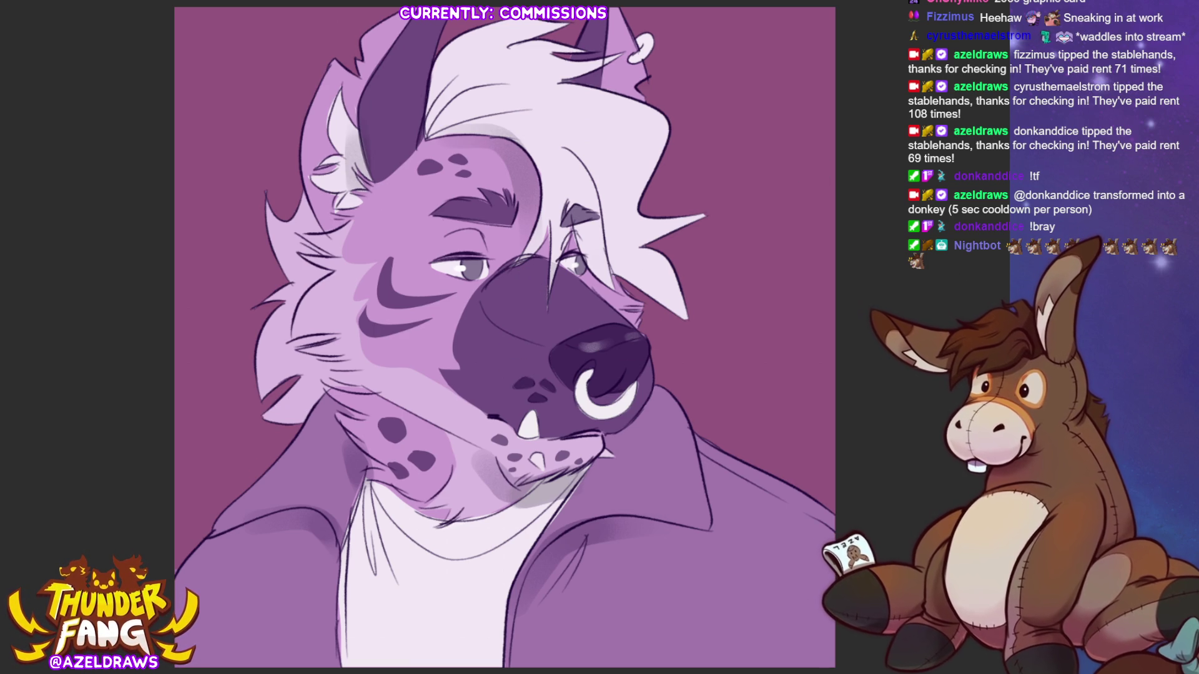
left_click_drag(485, 233, 493, 256)
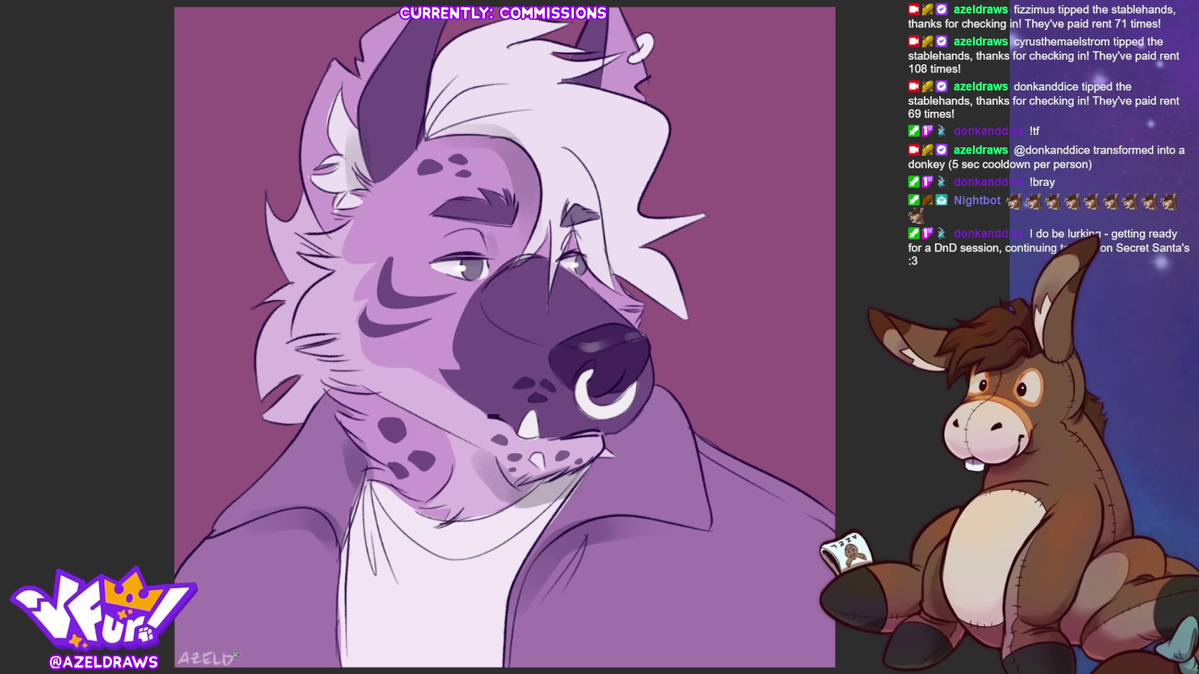
Write the final strokes of the signature along the canvas's bottom-left edge.
mouse_move(242, 657)
left_mouse_down()
mouse_move(279, 652)
mouse_move(272, 662)
left_mouse_up()
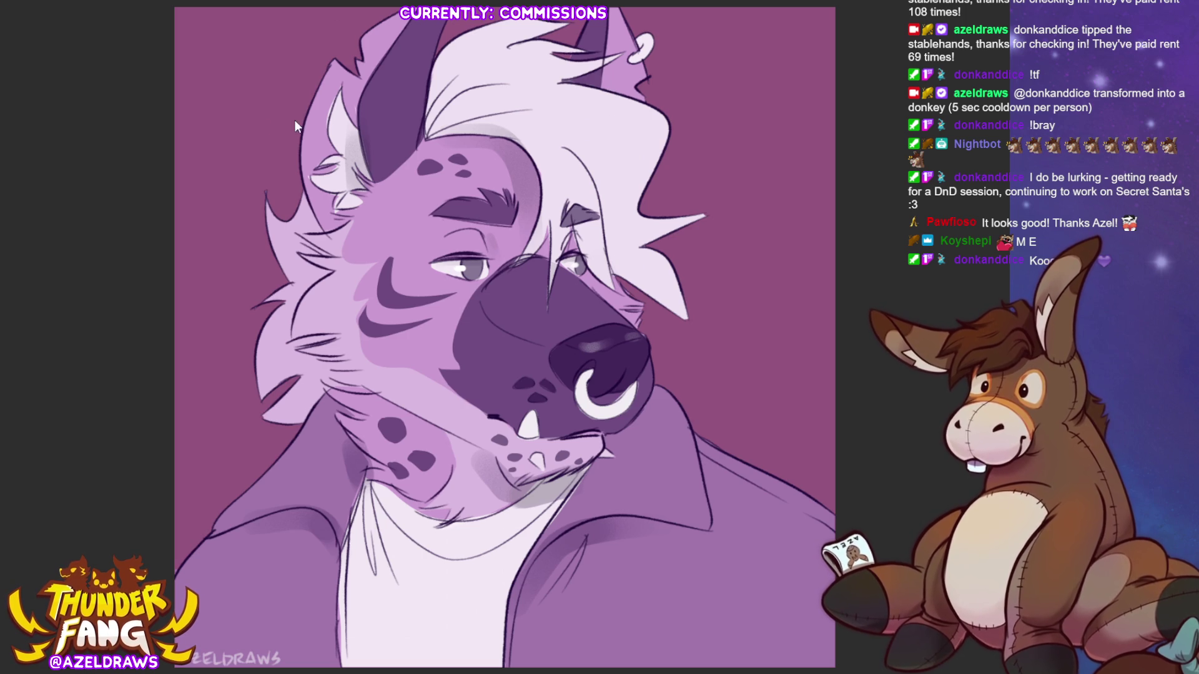
Switch from the hyena portrait to the blank grey canvas.
left_click(632, 127)
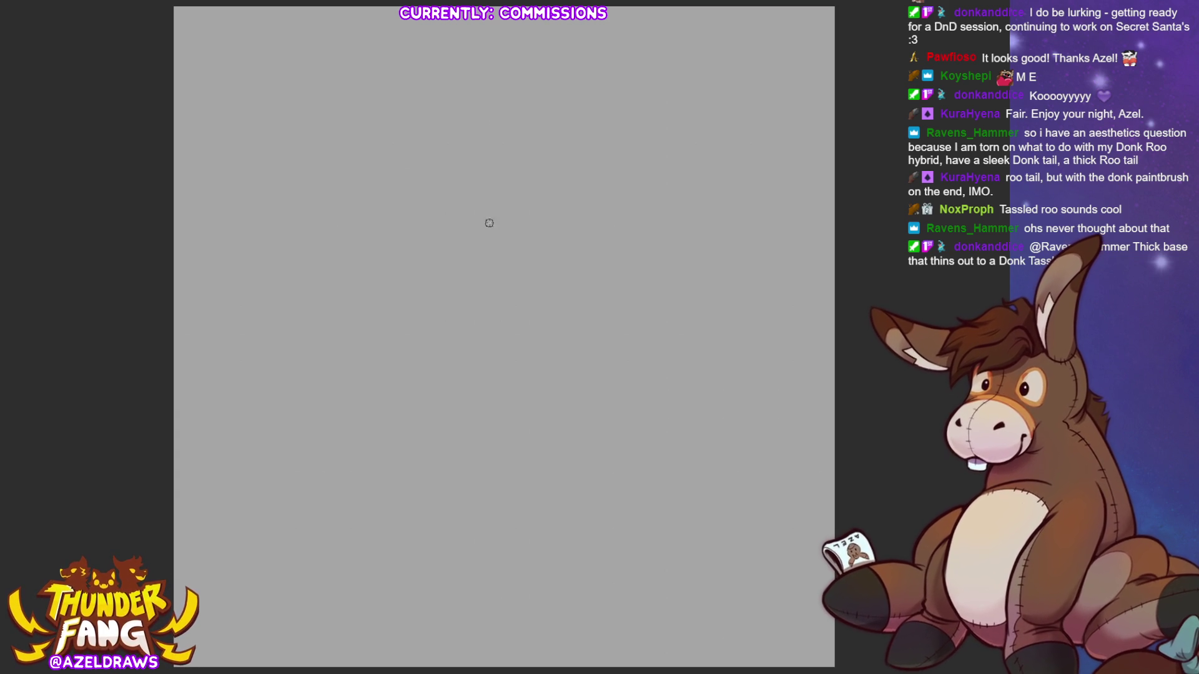
Sketch the head circle with vertical centre guidelines and a first muzzle stroke.
mouse_move(467, 222)
left_mouse_down()
mouse_move(520, 223)
mouse_move(451, 147)
mouse_move(440, 206)
left_mouse_up()
left_click_drag(472, 154, 473, 212)
mouse_move(473, 126)
left_mouse_down()
mouse_move(481, 231)
mouse_move(478, 208)
mouse_move(509, 207)
mouse_move(452, 240)
mouse_move(497, 244)
left_mouse_up()
mouse_move(444, 205)
left_mouse_down()
mouse_move(447, 253)
mouse_move(506, 220)
mouse_move(390, 170)
mouse_move(437, 209)
left_mouse_up()
left_click_drag(414, 176, 421, 161)
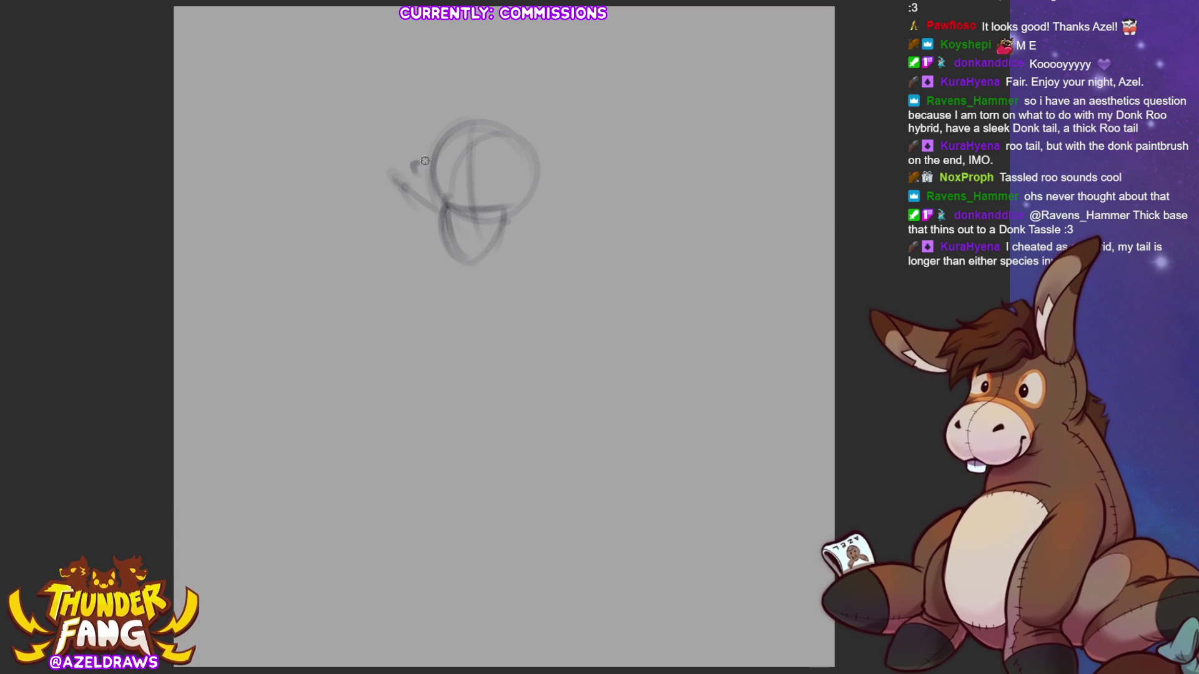
Firm up the U-shaped muzzle with a mouth line, a cheek stroke and a darker bottom edge.
left_click_drag(447, 233, 464, 255)
mouse_move(437, 207)
left_mouse_down()
mouse_move(466, 253)
mouse_move(490, 250)
mouse_move(461, 269)
mouse_move(459, 237)
mouse_move(474, 237)
left_mouse_up()
left_click_drag(525, 206, 509, 224)
mouse_move(559, 167)
left_mouse_down()
mouse_move(521, 219)
mouse_move(557, 167)
left_mouse_up()
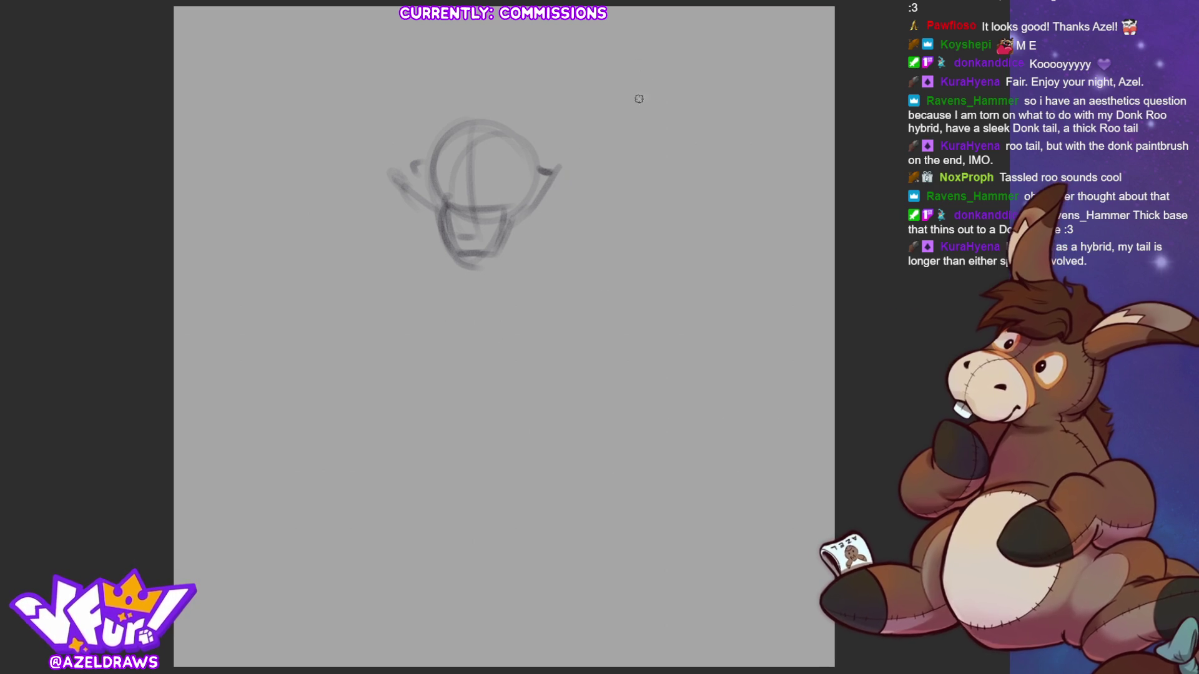
left_click_drag(445, 207, 501, 217)
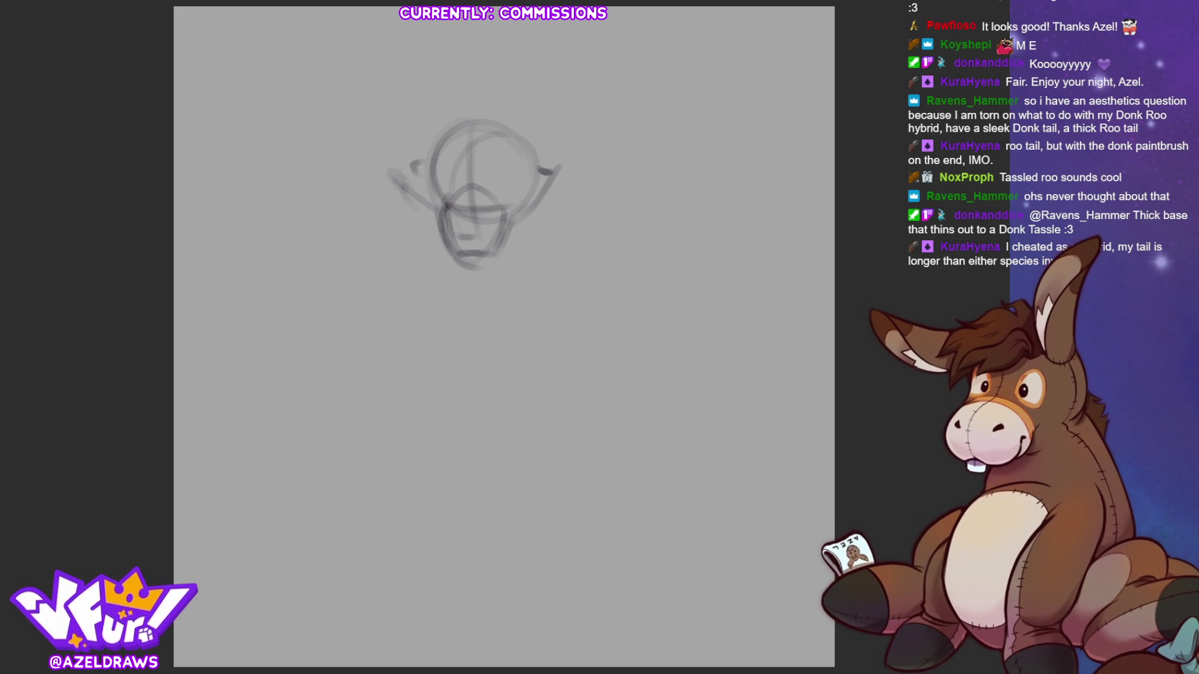
mouse_move(455, 253)
left_mouse_down()
mouse_move(500, 257)
mouse_move(455, 233)
mouse_move(478, 231)
mouse_move(475, 246)
mouse_move(456, 240)
left_mouse_up()
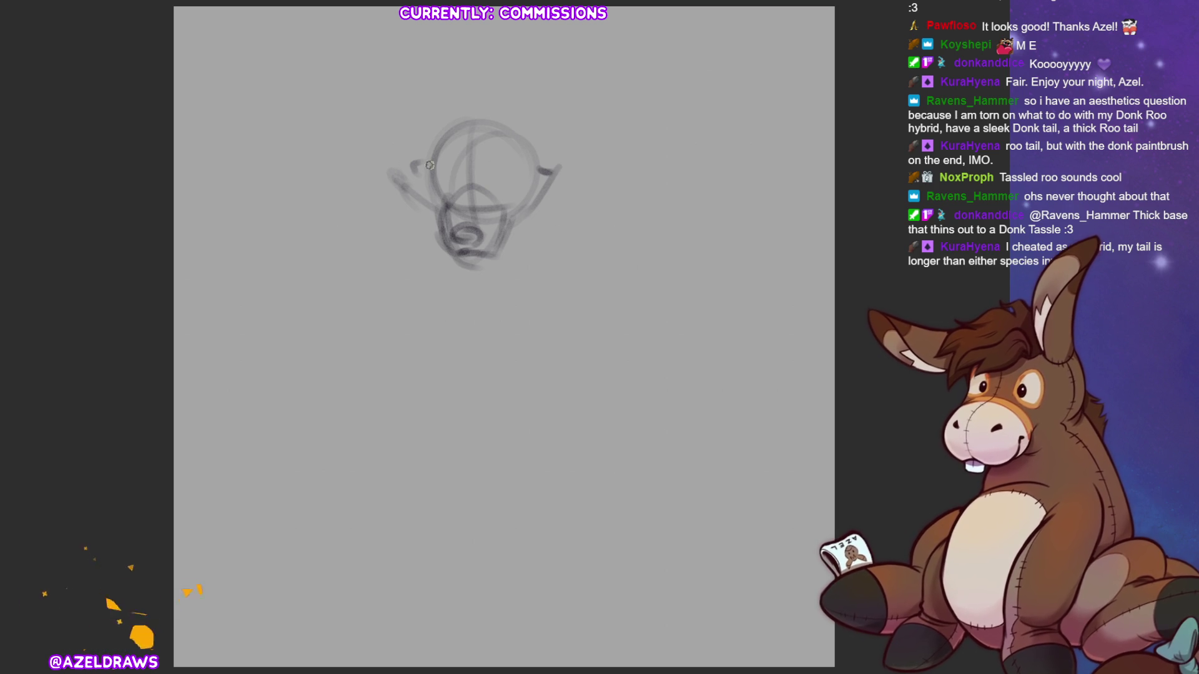
Sketch the hat brim, both pointed ears and a zigzag brow line across the face.
mouse_move(400, 190)
left_mouse_down()
mouse_move(466, 131)
mouse_move(499, 122)
left_mouse_up()
mouse_move(575, 187)
left_mouse_down()
mouse_move(528, 133)
mouse_move(382, 181)
mouse_move(578, 181)
mouse_move(400, 144)
mouse_move(486, 107)
mouse_move(419, 130)
mouse_move(559, 135)
left_mouse_up()
mouse_move(515, 93)
left_mouse_down()
mouse_move(574, 181)
mouse_move(546, 139)
left_mouse_up()
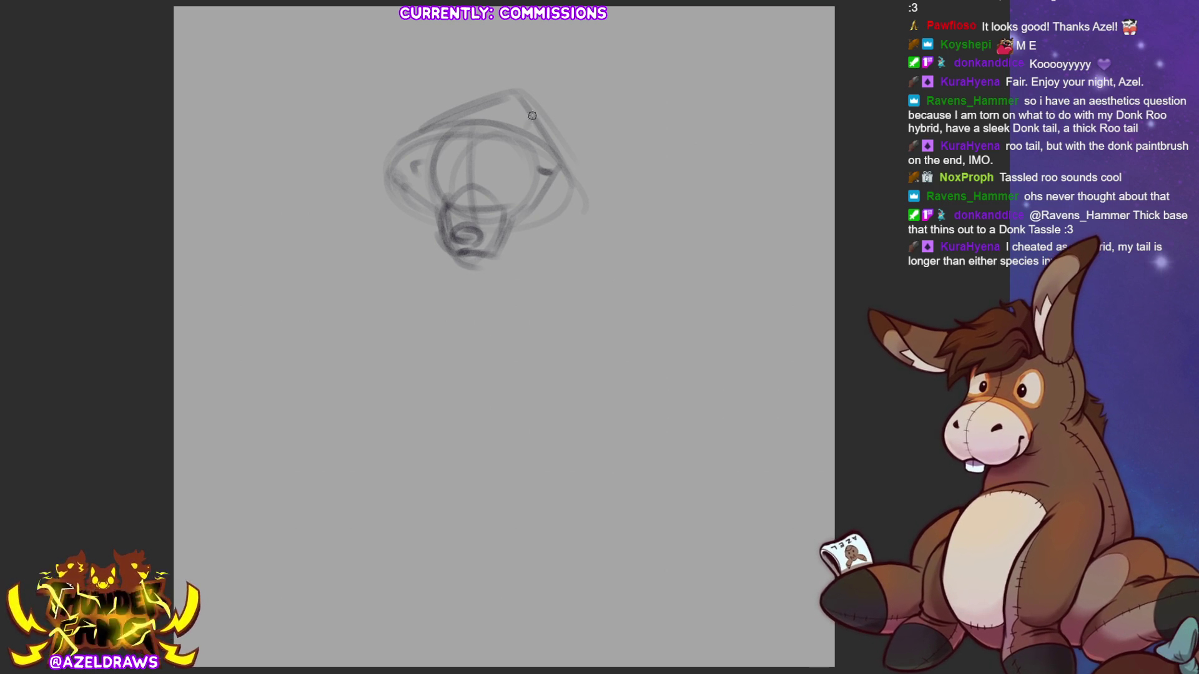
mouse_move(517, 123)
left_mouse_down()
mouse_move(565, 86)
mouse_move(560, 144)
left_mouse_up()
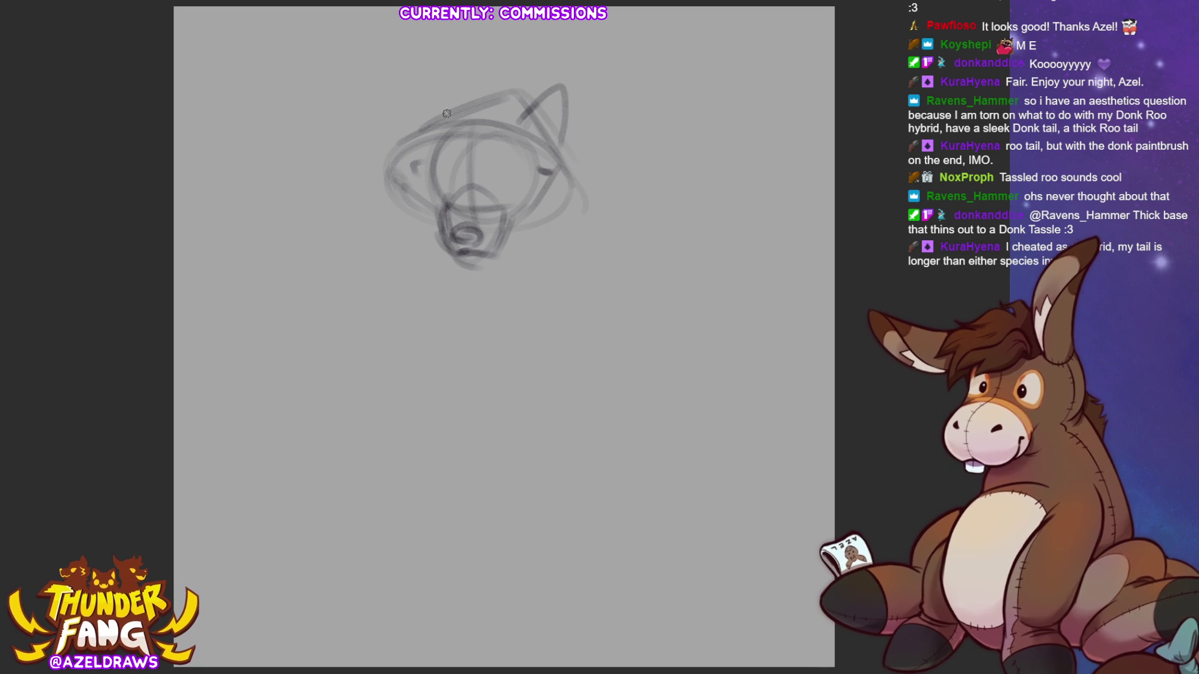
mouse_move(440, 101)
left_mouse_down()
mouse_move(397, 128)
mouse_move(453, 116)
mouse_move(403, 122)
left_mouse_up()
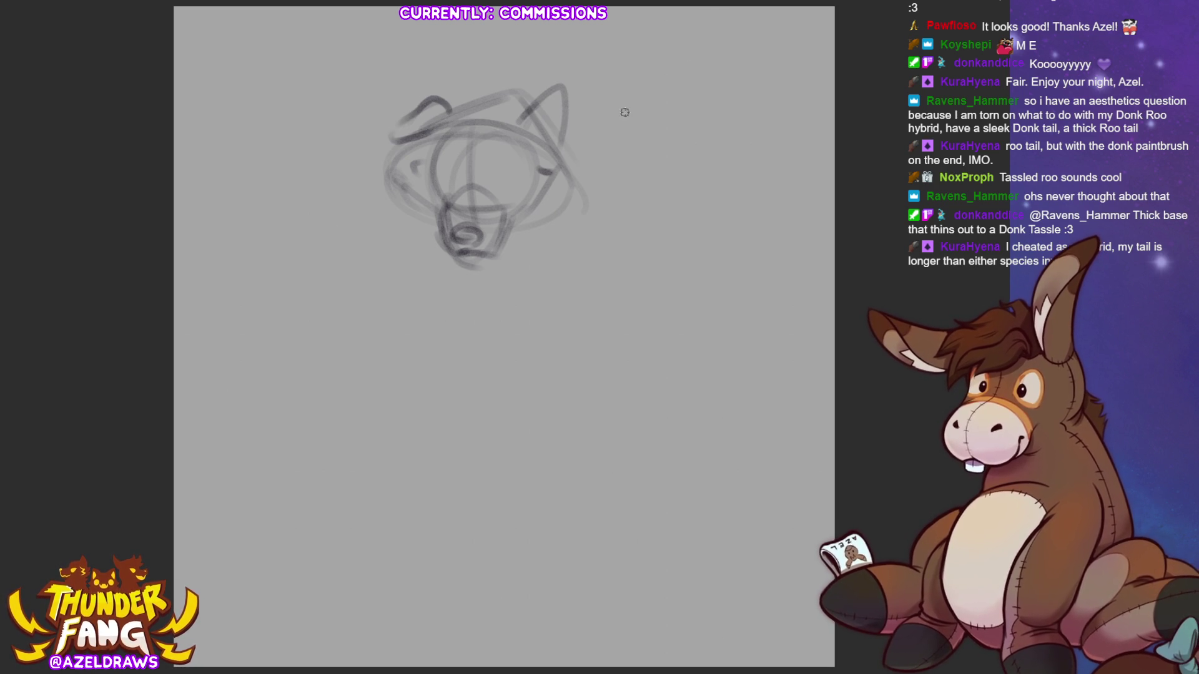
mouse_move(469, 150)
left_mouse_down()
mouse_move(454, 136)
mouse_move(415, 173)
left_mouse_up()
left_click_drag(419, 147, 553, 174)
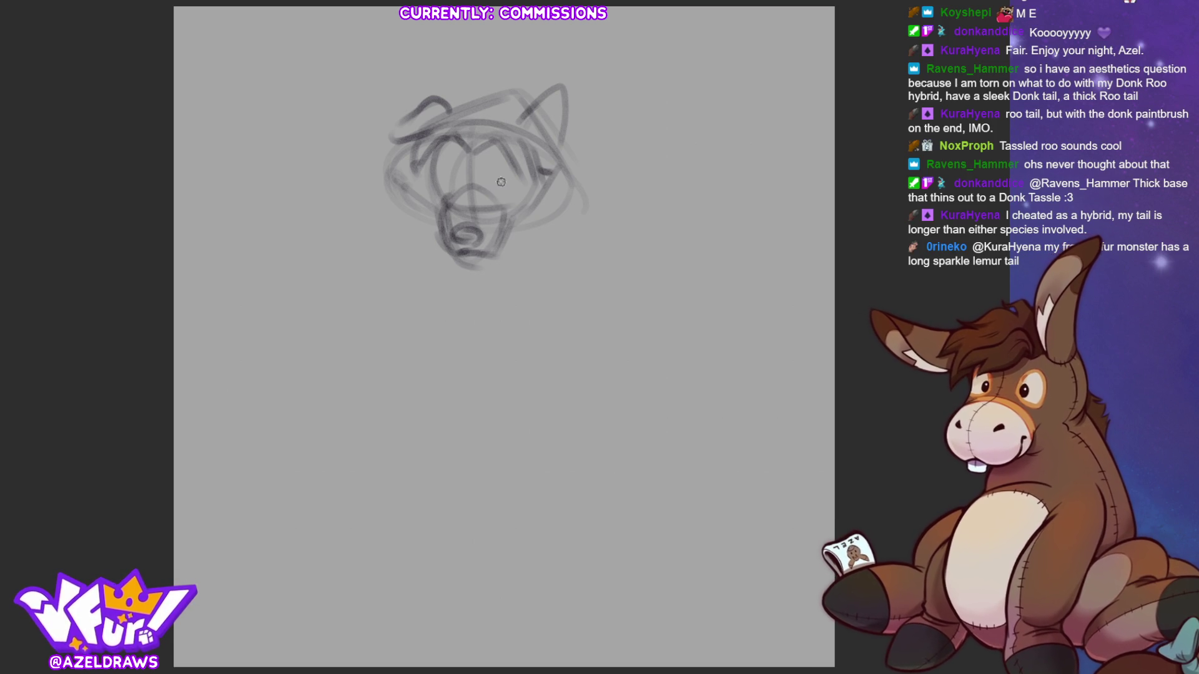
Rework the muzzle, eye area, chin and both cheeks, then add a round shape by the right ear.
mouse_move(490, 194)
left_mouse_down()
mouse_move(506, 185)
mouse_move(466, 190)
left_mouse_up()
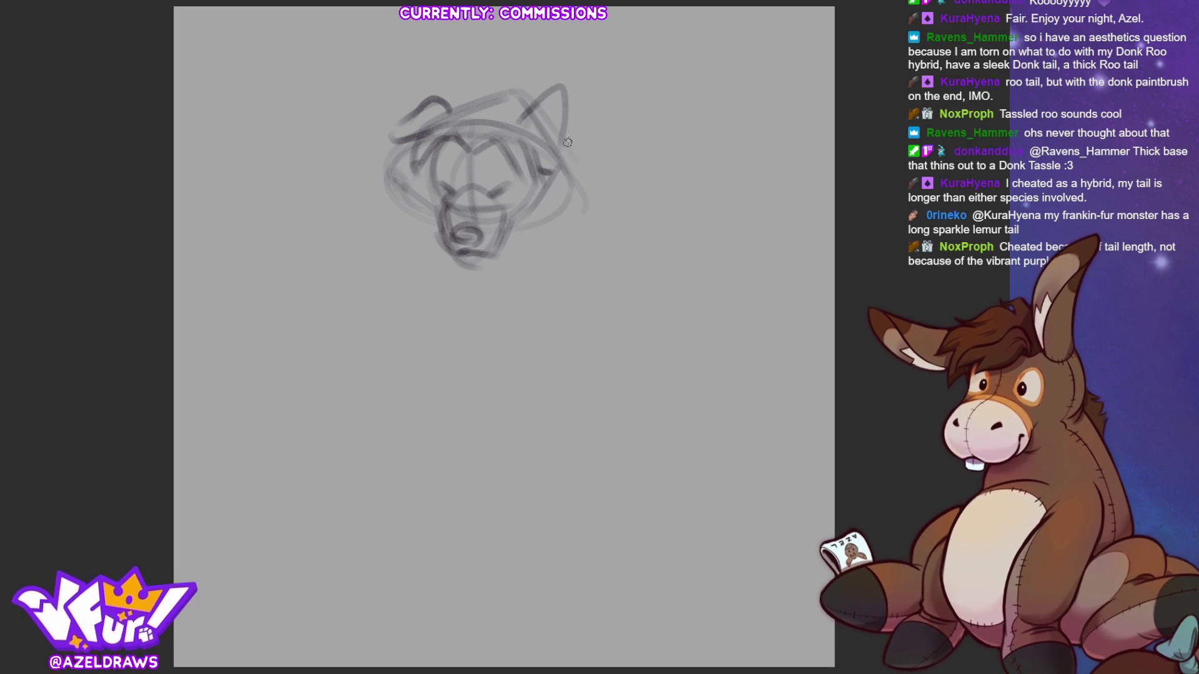
mouse_move(516, 174)
left_mouse_down()
mouse_move(478, 187)
mouse_move(498, 172)
mouse_move(424, 180)
mouse_move(446, 206)
mouse_move(474, 179)
left_mouse_up()
mouse_move(431, 239)
left_mouse_down()
mouse_move(459, 262)
mouse_move(496, 252)
left_mouse_up()
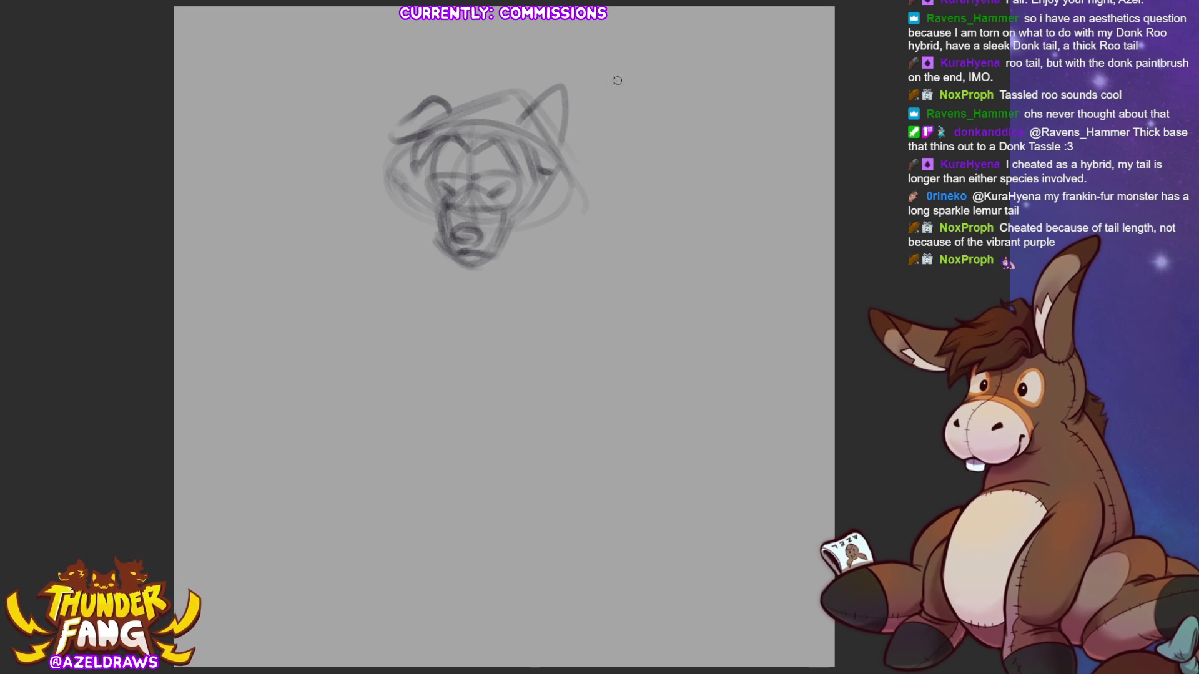
mouse_move(423, 169)
left_mouse_down()
mouse_move(435, 237)
mouse_move(547, 239)
mouse_move(530, 232)
mouse_move(564, 191)
left_mouse_up()
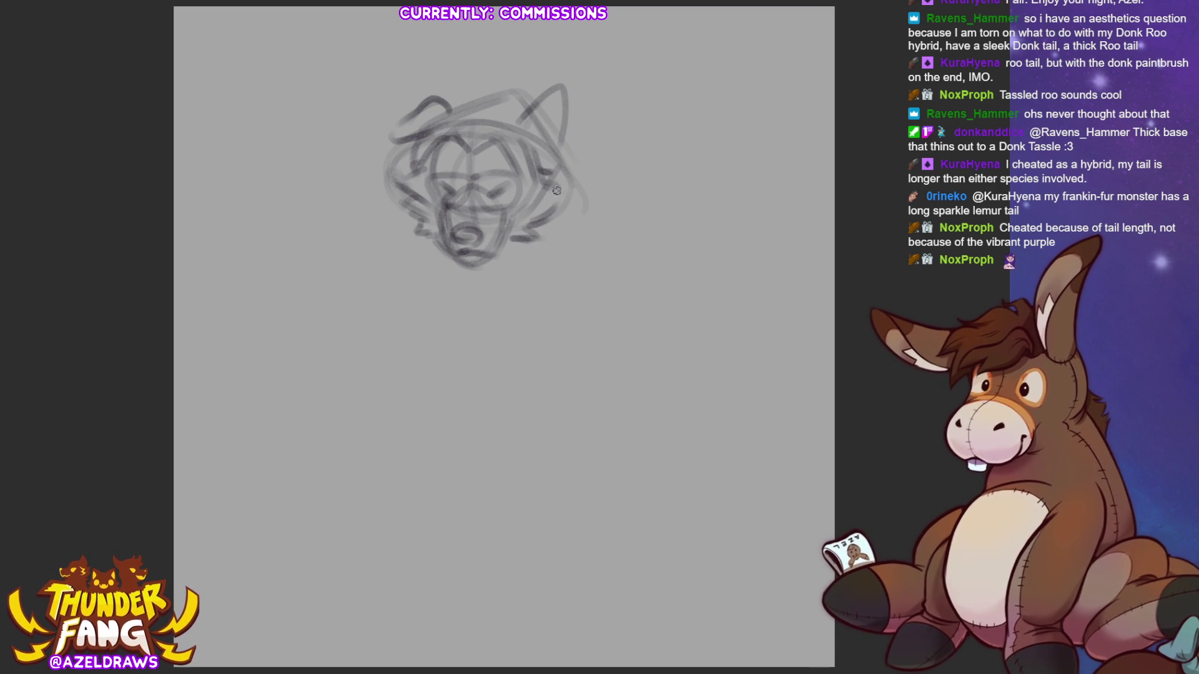
left_click_drag(419, 173, 403, 209)
left_click_drag(568, 189, 559, 212)
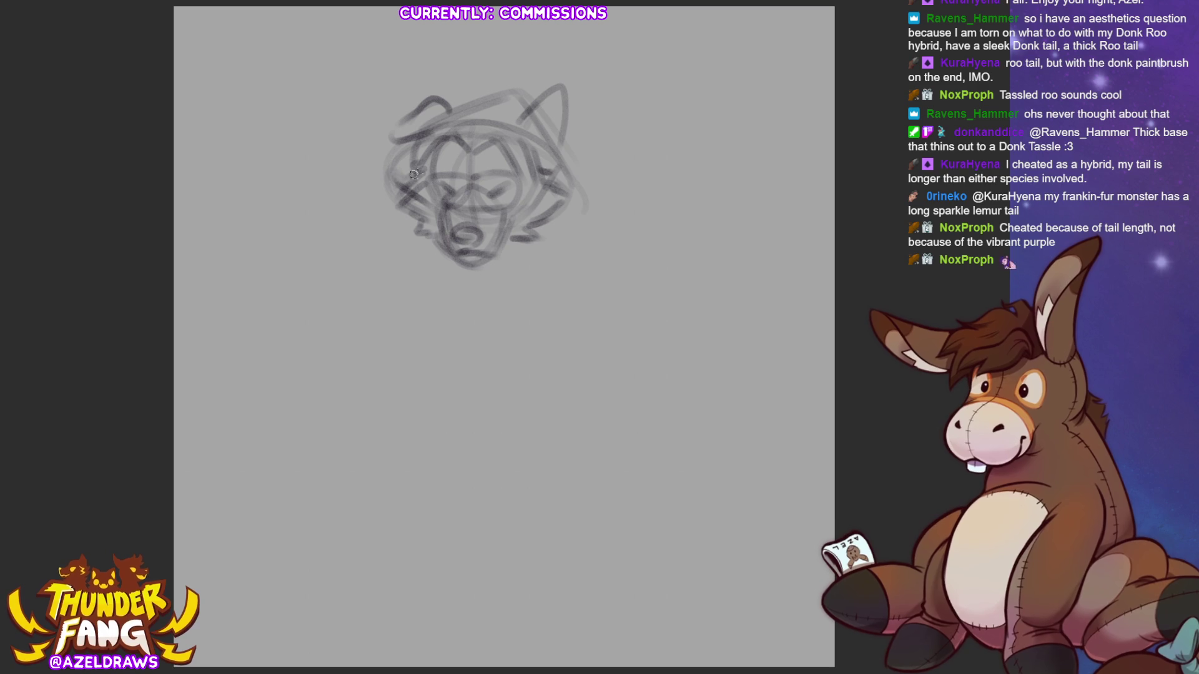
mouse_move(547, 151)
left_mouse_down()
mouse_move(556, 159)
mouse_move(541, 122)
mouse_move(526, 156)
mouse_move(556, 167)
mouse_move(582, 143)
mouse_move(592, 168)
mouse_move(579, 133)
mouse_move(574, 165)
mouse_move(579, 140)
mouse_move(586, 163)
left_mouse_up()
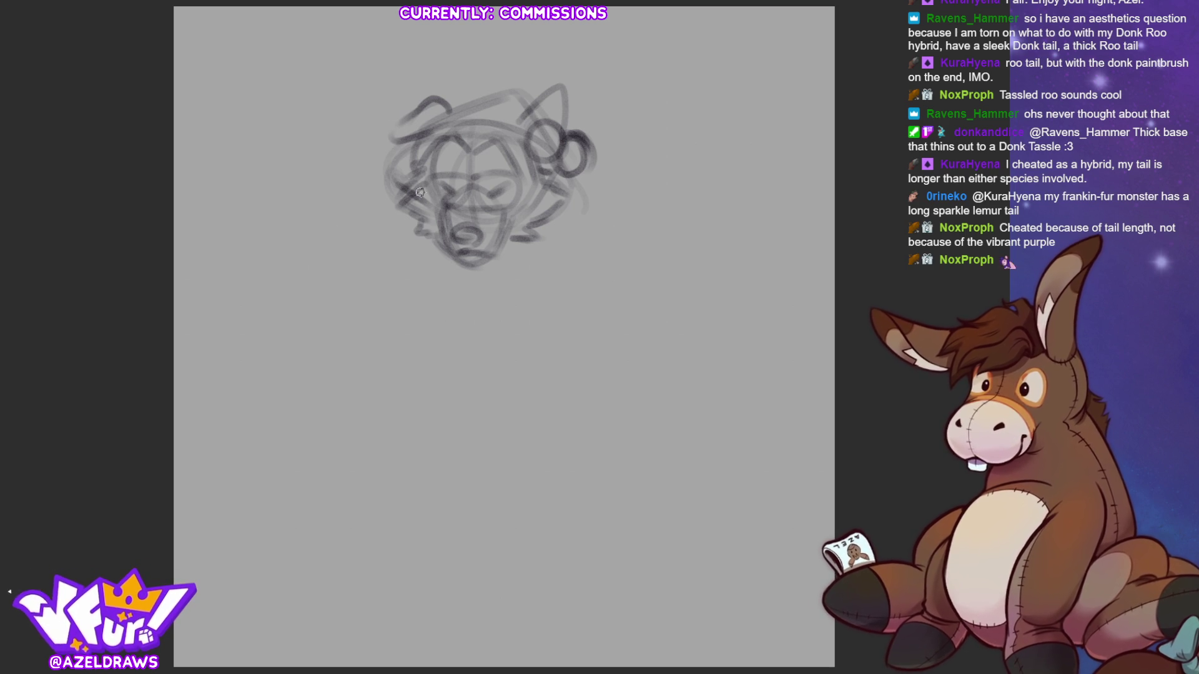
Draw the hat over the head with bow loops on the left, right and top.
mouse_move(448, 111)
left_mouse_down()
mouse_move(465, 83)
mouse_move(482, 95)
left_mouse_up()
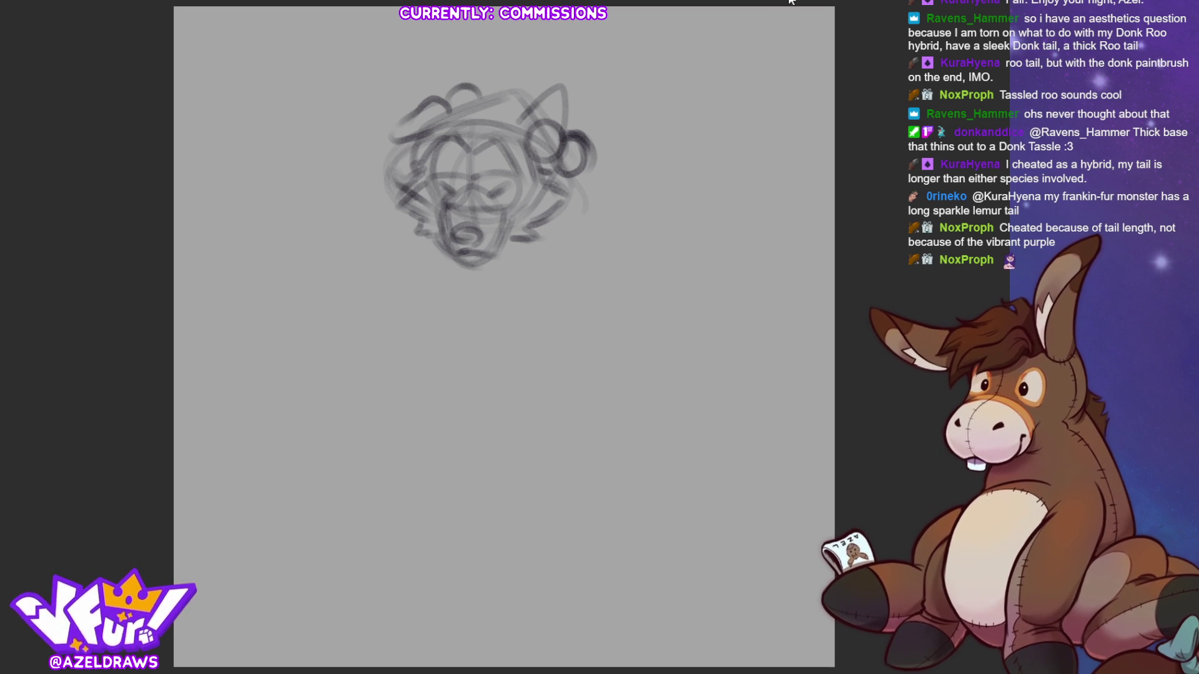
mouse_move(562, 129)
left_mouse_down()
mouse_move(637, 113)
mouse_move(569, 131)
mouse_move(592, 239)
mouse_move(575, 157)
mouse_move(590, 159)
mouse_move(615, 212)
mouse_move(606, 206)
left_mouse_up()
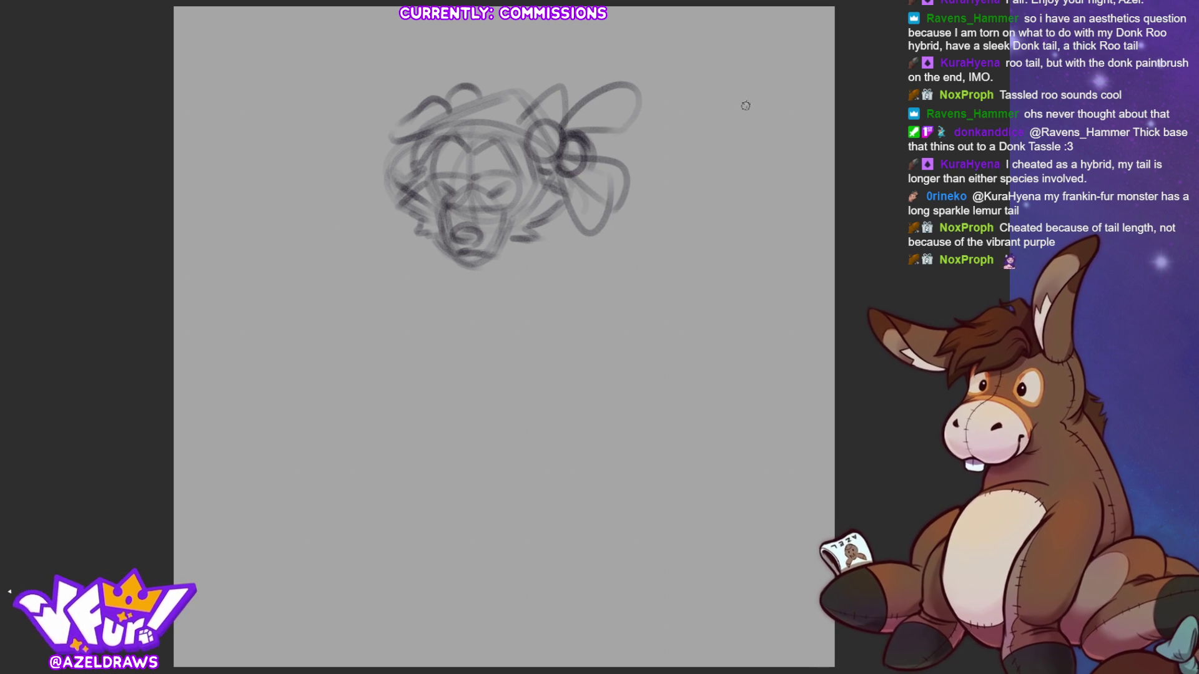
mouse_move(415, 132)
left_mouse_down()
mouse_move(359, 170)
mouse_move(409, 187)
left_mouse_up()
mouse_move(445, 106)
left_mouse_down()
mouse_move(434, 62)
mouse_move(407, 103)
left_mouse_up()
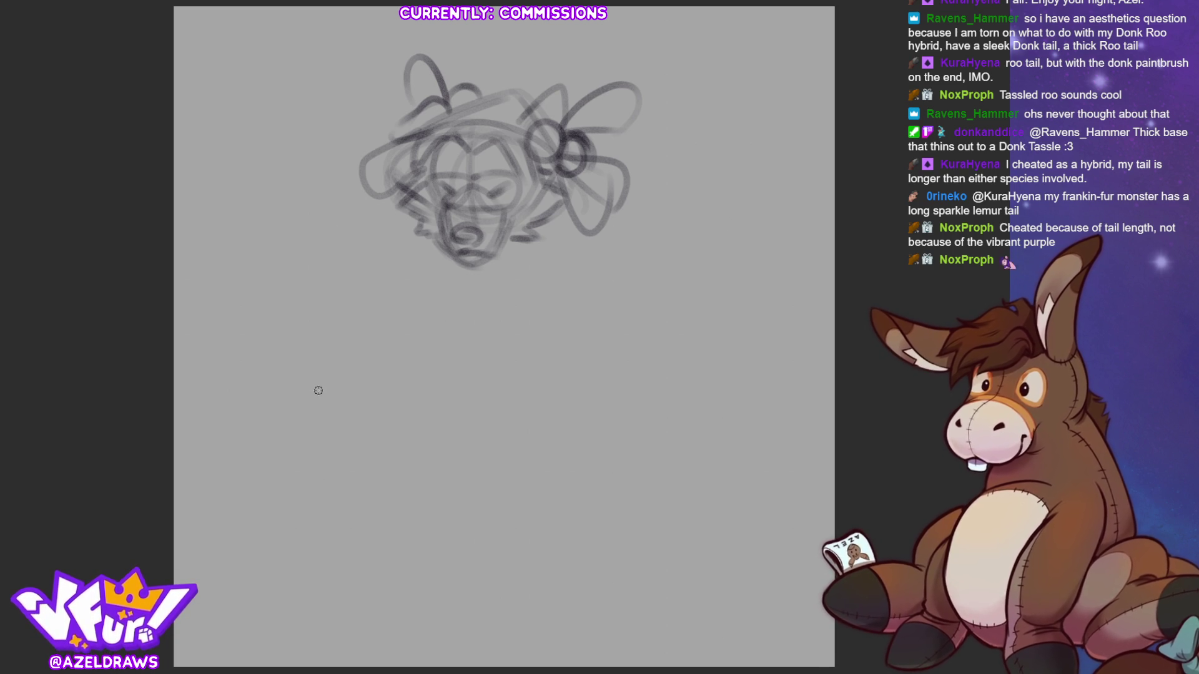
mouse_move(406, 143)
left_mouse_down()
mouse_move(371, 165)
mouse_move(399, 187)
mouse_move(468, 128)
mouse_move(521, 131)
mouse_move(517, 88)
left_mouse_up()
mouse_move(456, 130)
left_mouse_down()
mouse_move(503, 131)
mouse_move(539, 150)
mouse_move(572, 197)
left_mouse_up()
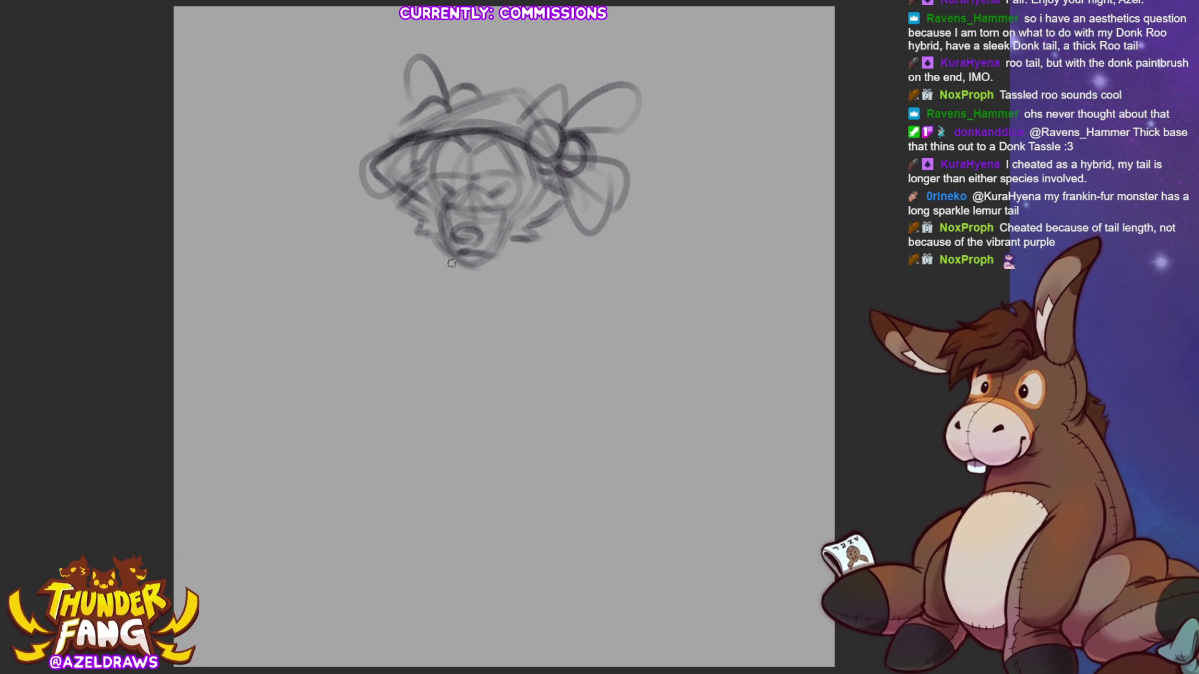
Sketch a loop and a downward line below the chin, plus a long curve under the face.
mouse_move(441, 256)
left_mouse_down()
mouse_move(430, 291)
mouse_move(463, 275)
left_mouse_up()
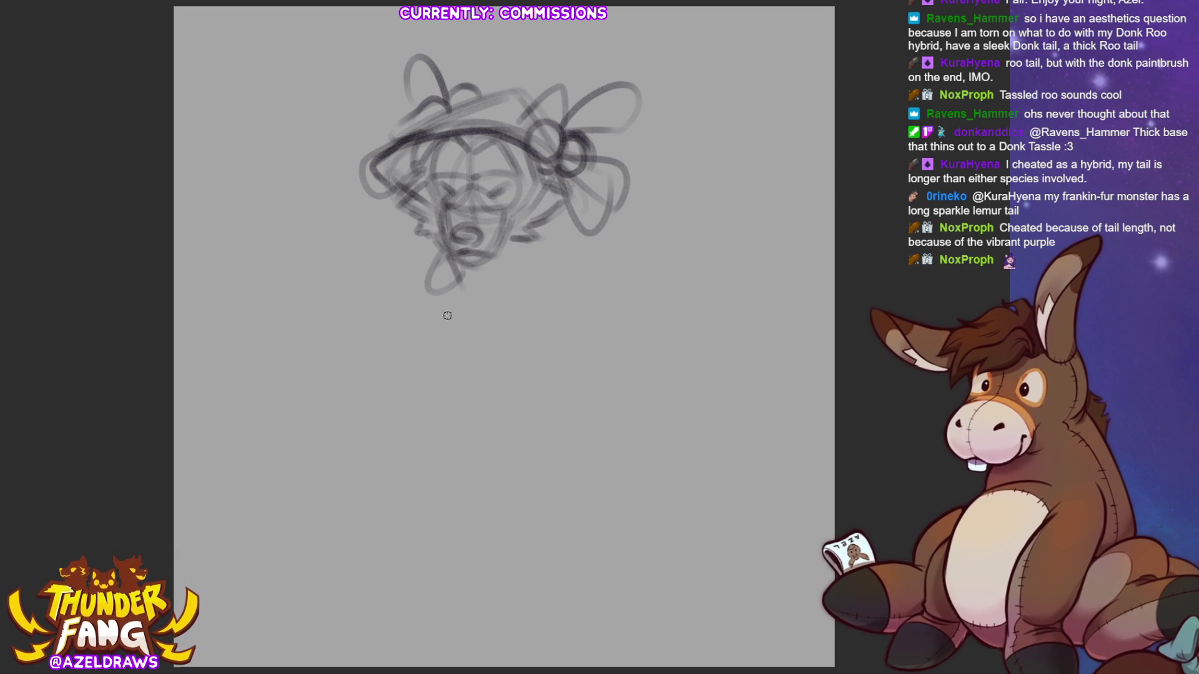
left_click_drag(465, 266, 476, 301)
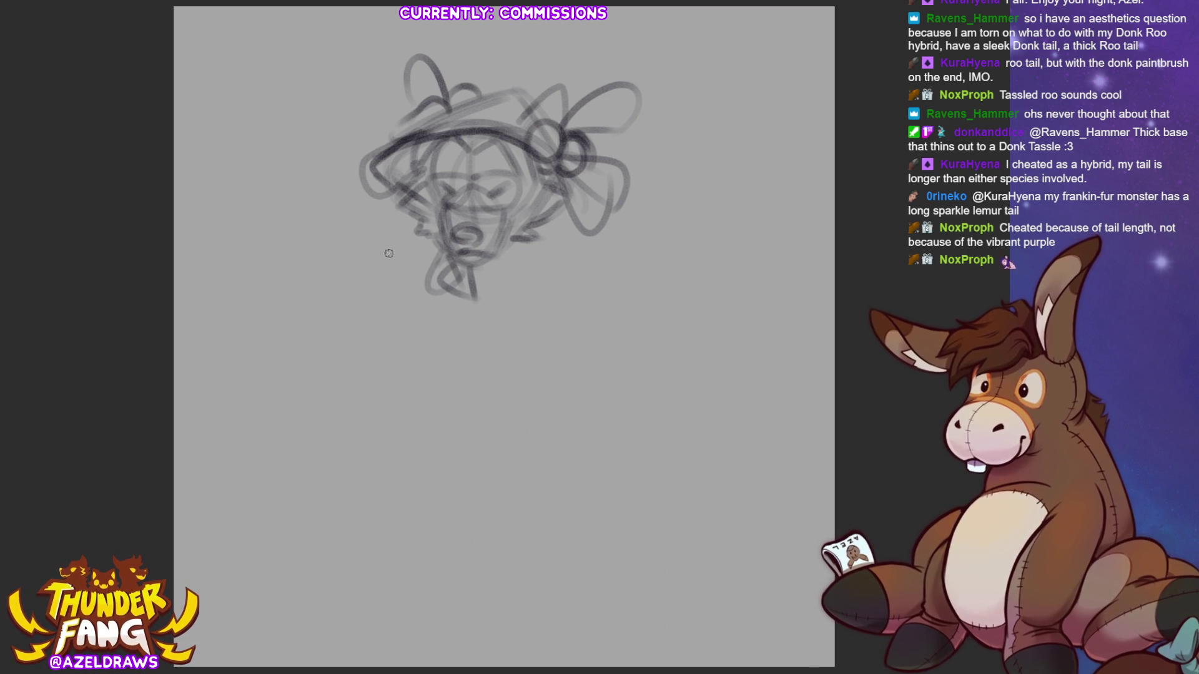
left_click_drag(379, 261, 578, 266)
Undo the long curve and draw a rounded U-shaped torso with arcs across the lower body.
key("ctrl+z")
mouse_move(445, 248)
left_mouse_down()
mouse_move(434, 376)
mouse_move(534, 353)
mouse_move(509, 257)
left_mouse_up()
left_click_drag(402, 344, 547, 386)
left_click_drag(523, 251, 538, 369)
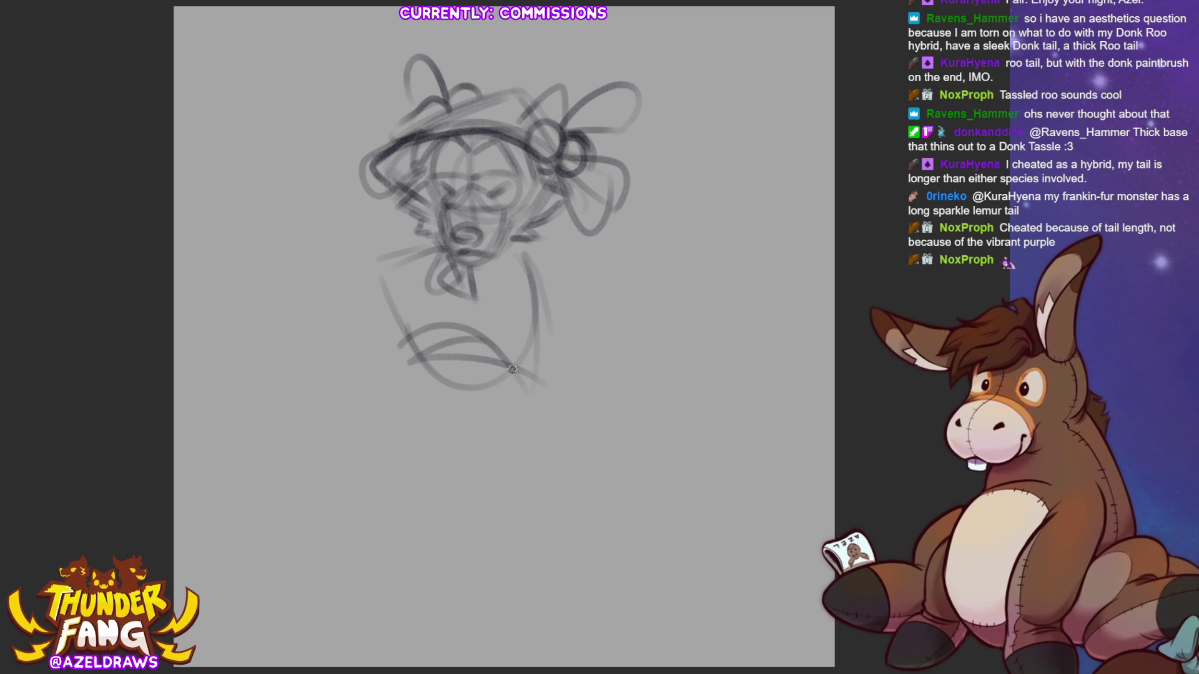
mouse_move(404, 304)
left_mouse_down()
mouse_move(375, 395)
mouse_move(412, 472)
mouse_move(451, 484)
mouse_move(552, 384)
left_mouse_up()
left_click_drag(540, 276, 558, 391)
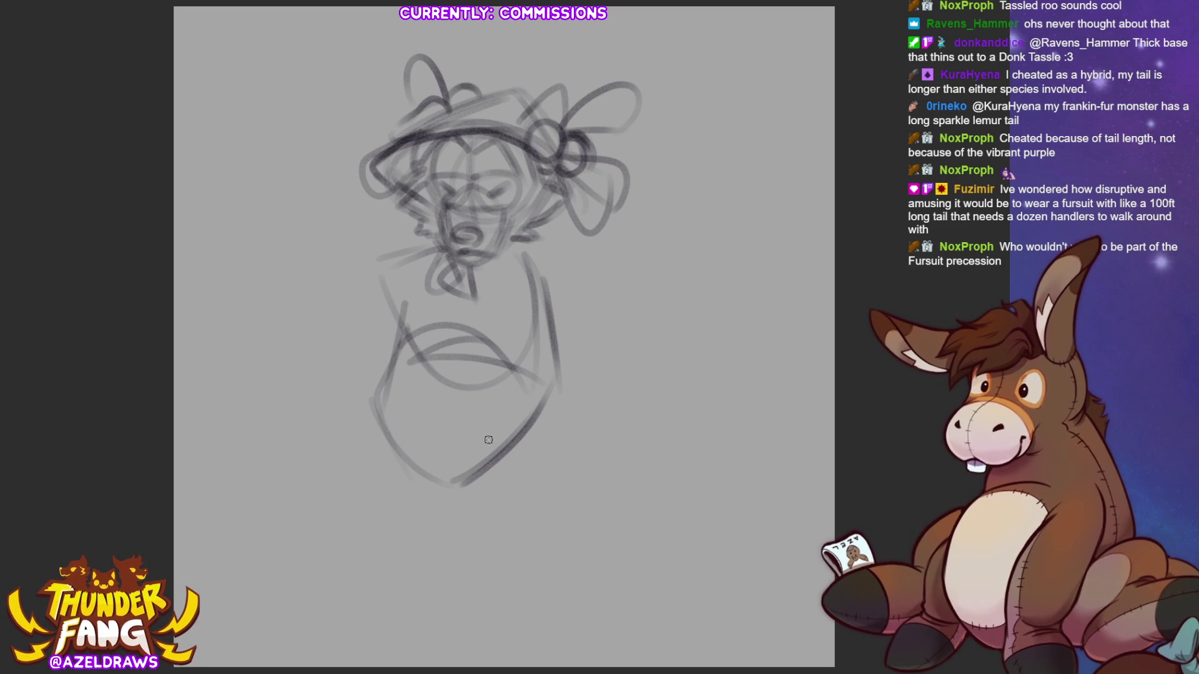
Sketch the belly curve, the right side line and the left thigh arc.
left_click_drag(395, 401, 517, 382)
left_click_drag(544, 297, 521, 413)
mouse_move(387, 411)
left_mouse_down()
mouse_move(291, 348)
mouse_move(294, 450)
mouse_move(405, 514)
mouse_move(479, 474)
left_mouse_up()
left_click_drag(243, 398, 306, 351)
left_click_drag(298, 351, 270, 440)
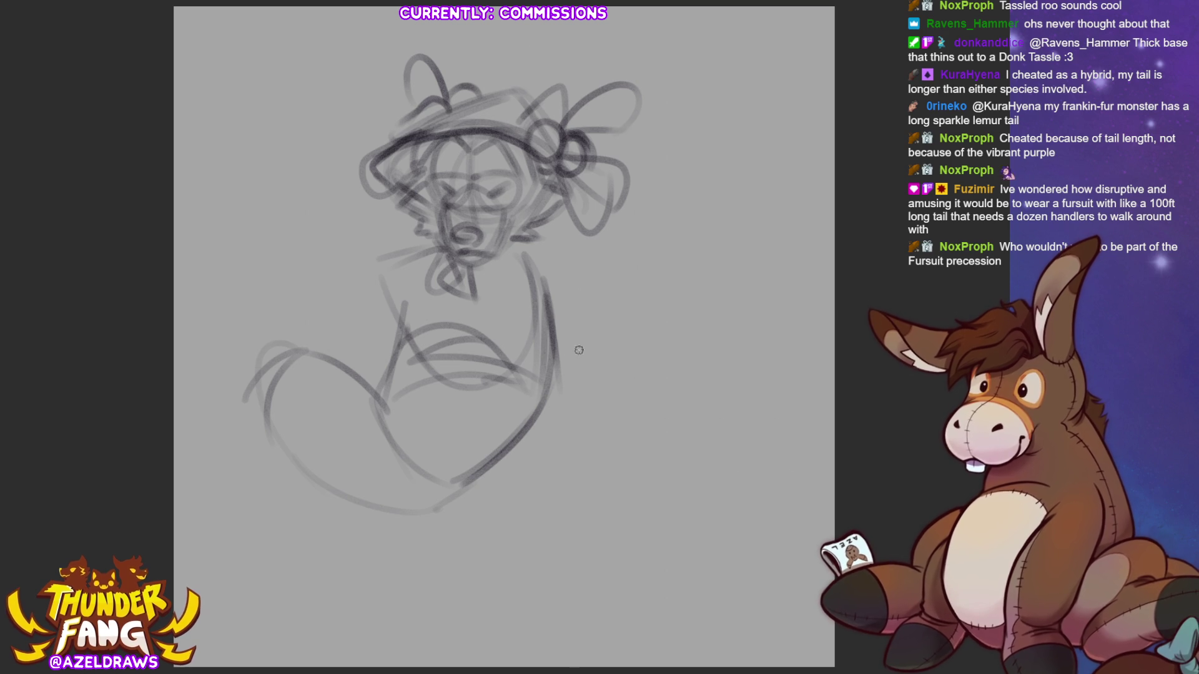
Sketch the right shoulder, the collar, both arms and the cup on the chest.
left_click_drag(517, 249, 578, 276)
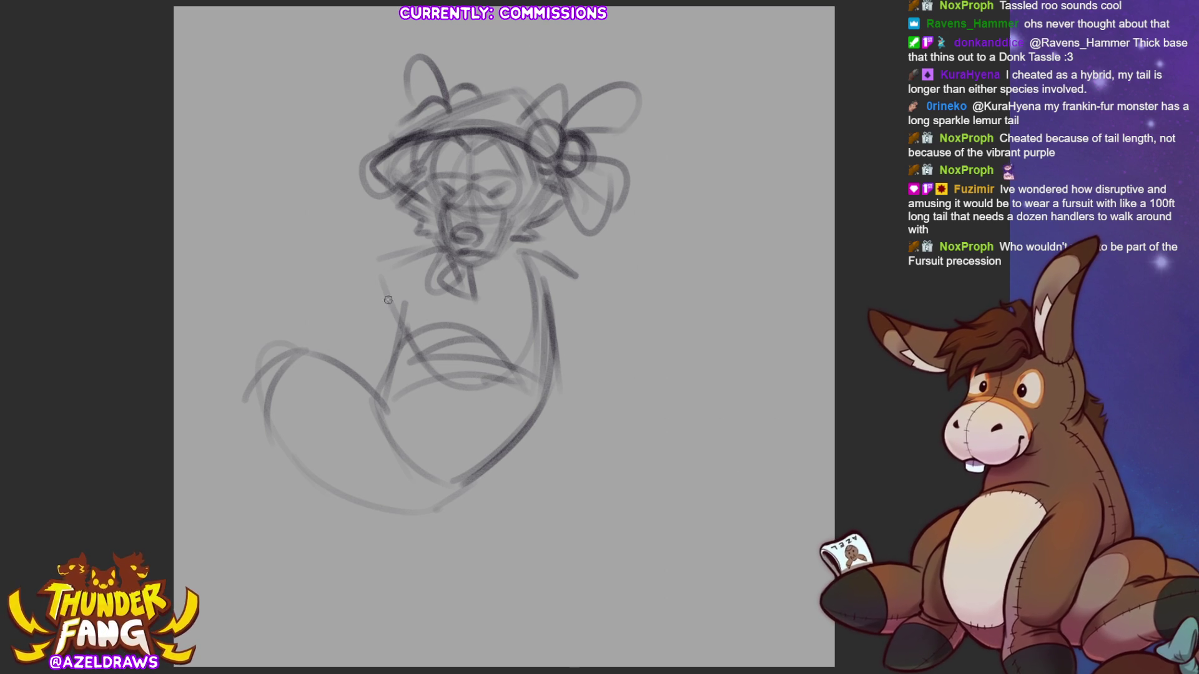
mouse_move(406, 275)
left_mouse_down()
mouse_move(387, 290)
mouse_move(406, 337)
mouse_move(431, 275)
mouse_move(403, 334)
left_mouse_up()
mouse_move(443, 322)
left_mouse_down()
mouse_move(438, 337)
mouse_move(382, 287)
mouse_move(437, 288)
mouse_move(437, 335)
mouse_move(412, 335)
left_mouse_up()
mouse_move(431, 265)
left_mouse_down()
mouse_move(437, 295)
mouse_move(493, 298)
mouse_move(461, 265)
mouse_move(469, 316)
mouse_move(447, 325)
left_mouse_up()
mouse_move(515, 286)
left_mouse_down()
mouse_move(480, 307)
mouse_move(496, 364)
mouse_move(507, 358)
mouse_move(491, 322)
mouse_move(484, 331)
left_mouse_up()
left_click_drag(391, 266, 350, 293)
mouse_move(334, 318)
left_mouse_down()
mouse_move(339, 362)
mouse_move(405, 337)
left_mouse_up()
Outline both sides of the lower torso and curve its right side.
left_click_drag(374, 293, 350, 313)
left_click_drag(531, 353, 500, 375)
mouse_move(565, 334)
left_mouse_down()
mouse_move(537, 317)
mouse_move(587, 362)
mouse_move(503, 389)
mouse_move(584, 377)
left_mouse_up()
left_click_drag(562, 276, 572, 306)
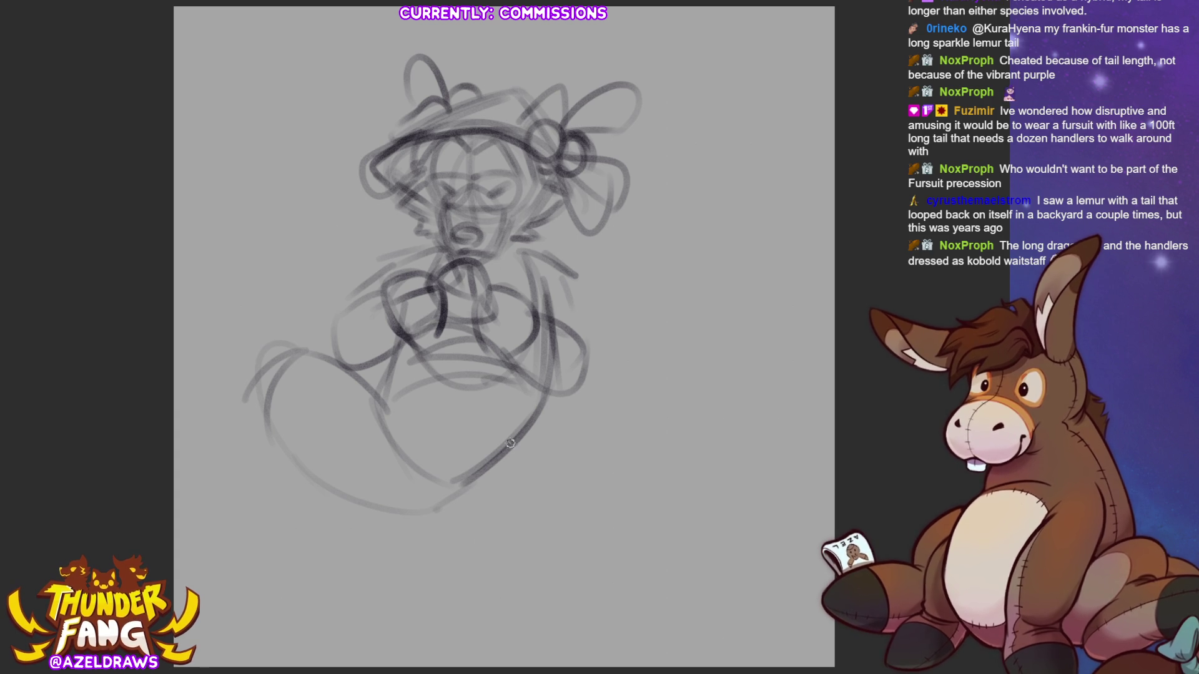
Sketch a base line along the bottom and the lower-left leg and foot.
left_click_drag(399, 503, 487, 491)
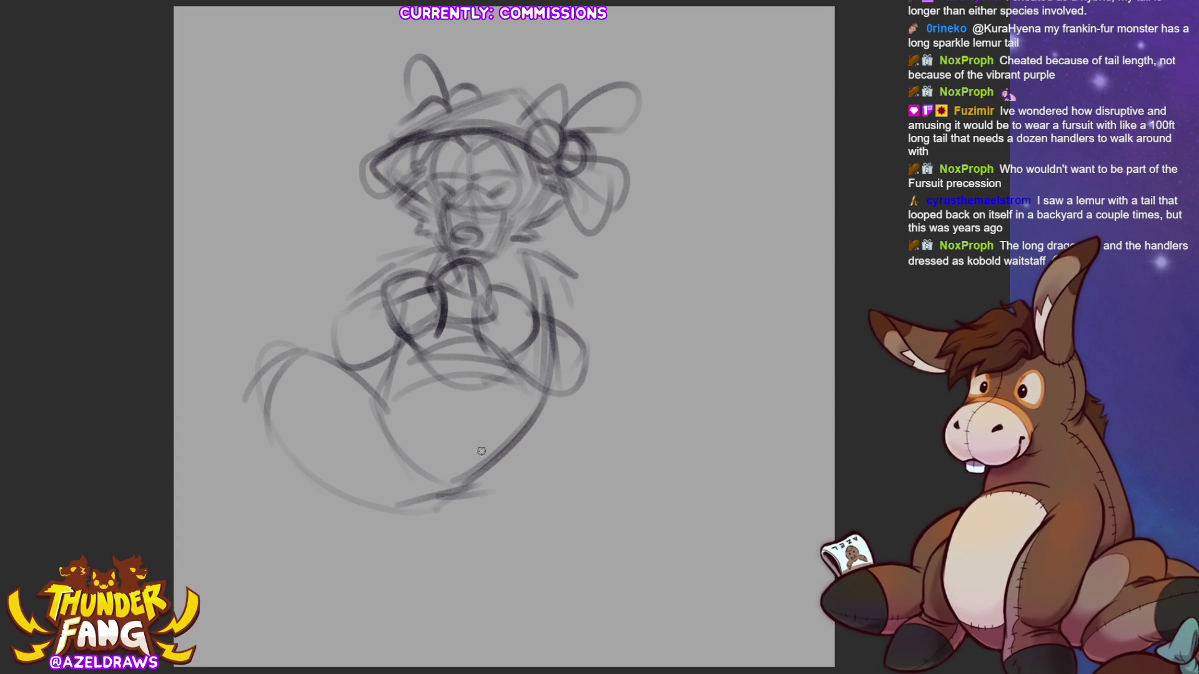
mouse_move(309, 374)
left_mouse_down()
mouse_move(365, 437)
mouse_move(378, 475)
left_mouse_up()
left_click_drag(269, 378, 356, 503)
mouse_move(325, 400)
left_mouse_down()
mouse_move(392, 505)
mouse_move(341, 507)
mouse_move(343, 530)
mouse_move(300, 534)
mouse_move(378, 575)
left_mouse_up()
mouse_move(341, 531)
left_mouse_down()
mouse_move(407, 547)
mouse_move(309, 575)
mouse_move(344, 531)
mouse_move(303, 565)
mouse_move(383, 536)
mouse_move(385, 553)
mouse_move(321, 595)
mouse_move(396, 531)
left_mouse_up()
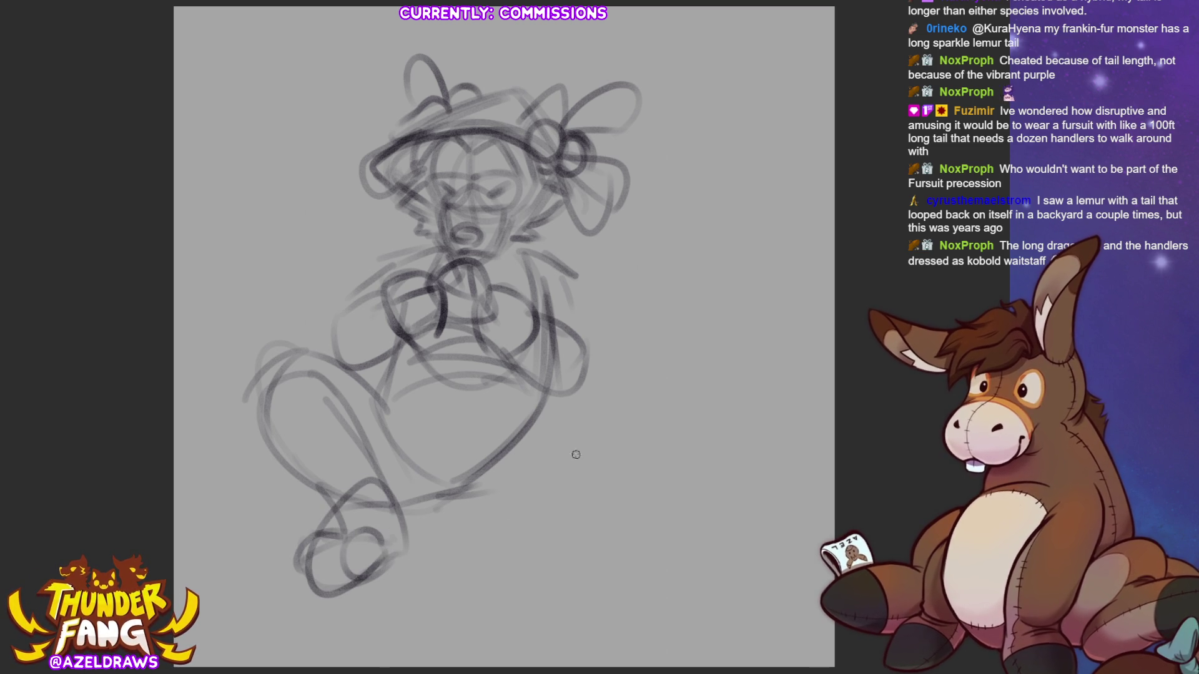
Sketch the right leg's contours and shape the right foot's toes and sole.
mouse_move(527, 396)
left_mouse_down()
mouse_move(634, 421)
mouse_move(652, 465)
left_mouse_up()
left_click_drag(448, 498, 618, 486)
left_click_drag(515, 398, 633, 460)
left_click_drag(481, 466, 615, 450)
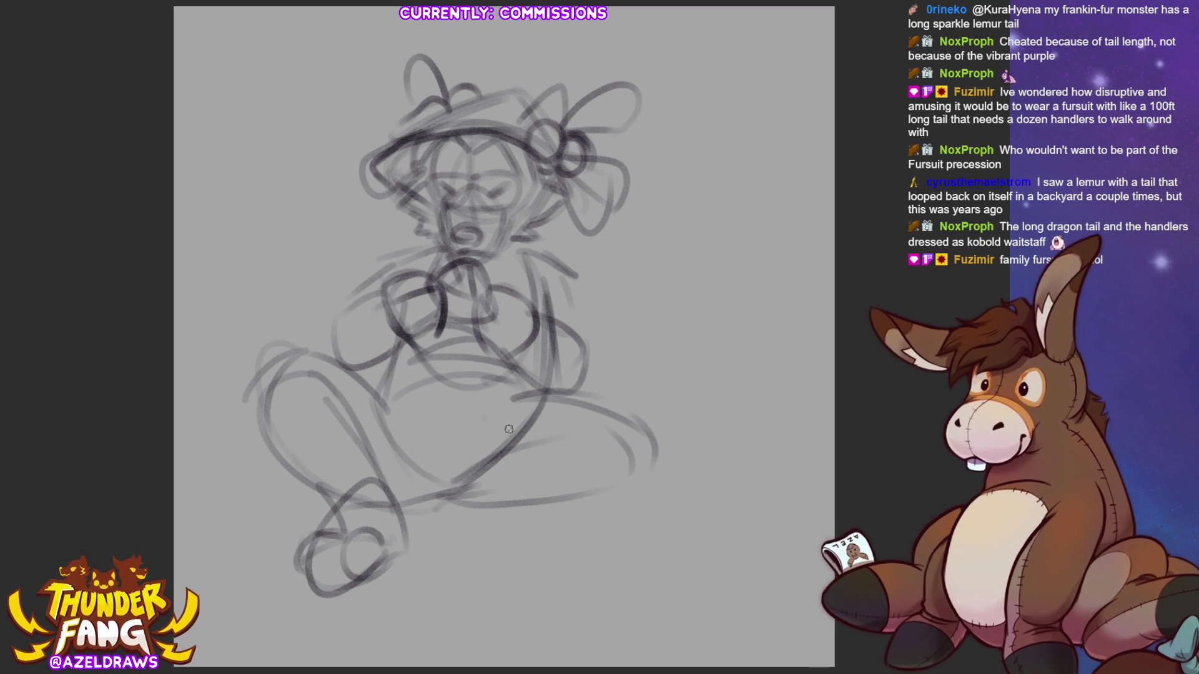
mouse_move(491, 469)
left_mouse_down()
mouse_move(632, 444)
mouse_move(467, 499)
mouse_move(518, 520)
mouse_move(624, 468)
mouse_move(633, 487)
mouse_move(461, 450)
left_mouse_up()
mouse_move(521, 397)
left_mouse_down()
mouse_move(455, 468)
mouse_move(451, 493)
left_mouse_up()
left_click_drag(561, 432, 643, 475)
mouse_move(537, 487)
left_mouse_down()
mouse_move(463, 496)
mouse_move(477, 553)
left_mouse_up()
left_click_drag(468, 493, 557, 537)
mouse_move(447, 514)
left_mouse_down()
mouse_move(518, 569)
mouse_move(568, 546)
mouse_move(549, 573)
left_mouse_up()
left_click_drag(550, 524, 575, 562)
mouse_move(475, 537)
left_mouse_down()
mouse_move(516, 578)
mouse_move(576, 580)
mouse_move(562, 590)
left_mouse_up()
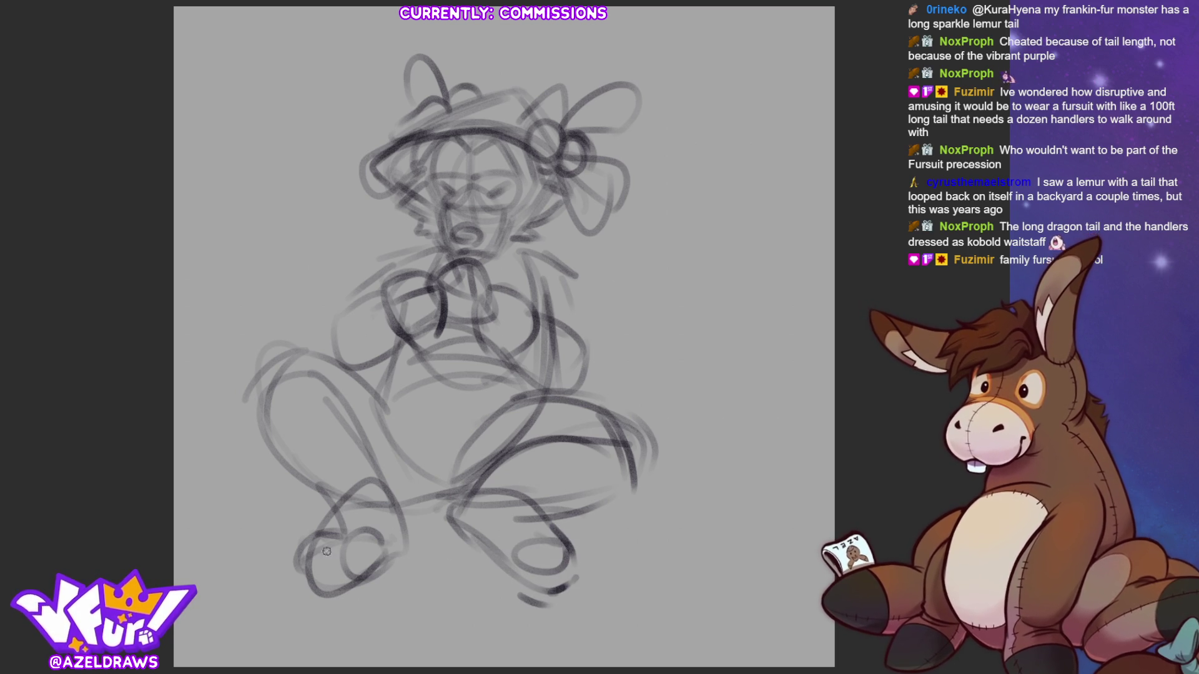
Retrace the left leg and foot, then sketch the tail curving out to the right.
mouse_move(274, 375)
left_mouse_down()
mouse_move(269, 468)
mouse_move(293, 490)
left_mouse_up()
mouse_move(331, 390)
left_mouse_down()
mouse_move(378, 487)
mouse_move(349, 536)
mouse_move(375, 584)
mouse_move(409, 548)
left_mouse_up()
left_click_drag(382, 480, 413, 553)
mouse_move(331, 541)
left_mouse_down()
mouse_move(378, 511)
mouse_move(400, 544)
left_mouse_up()
mouse_move(477, 496)
left_mouse_down()
mouse_move(571, 507)
mouse_move(631, 484)
left_mouse_up()
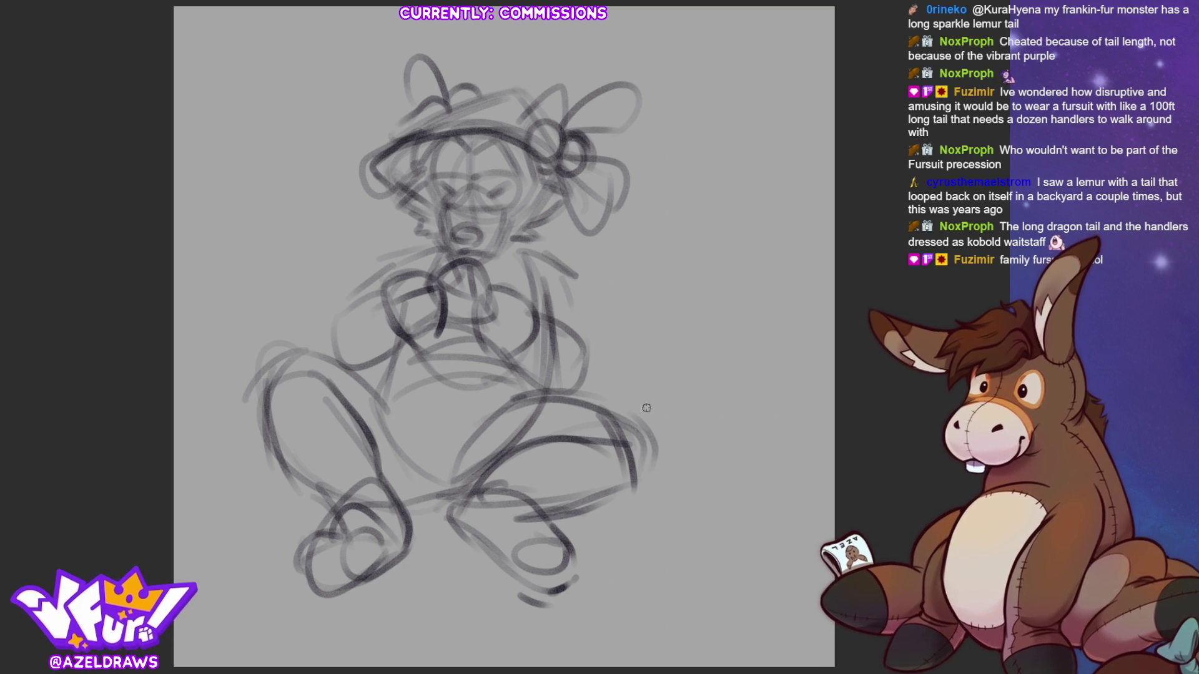
mouse_move(573, 377)
left_mouse_down()
mouse_move(626, 365)
mouse_move(684, 313)
left_mouse_up()
mouse_move(594, 346)
left_mouse_down()
mouse_move(696, 285)
mouse_move(686, 345)
mouse_move(637, 425)
left_mouse_up()
mouse_move(686, 362)
left_mouse_down()
mouse_move(656, 411)
mouse_move(672, 409)
left_mouse_up()
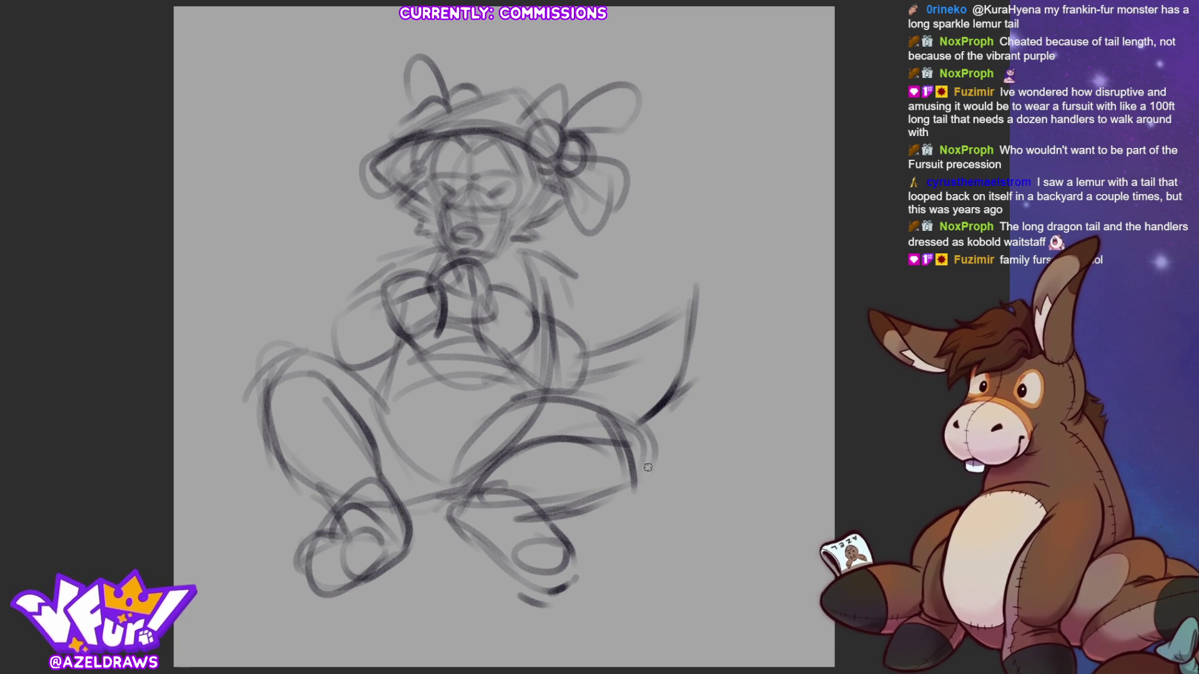
Enlarge and slightly tilt the whole sketch with a Ctrl+T transform.
key("ctrl+t")
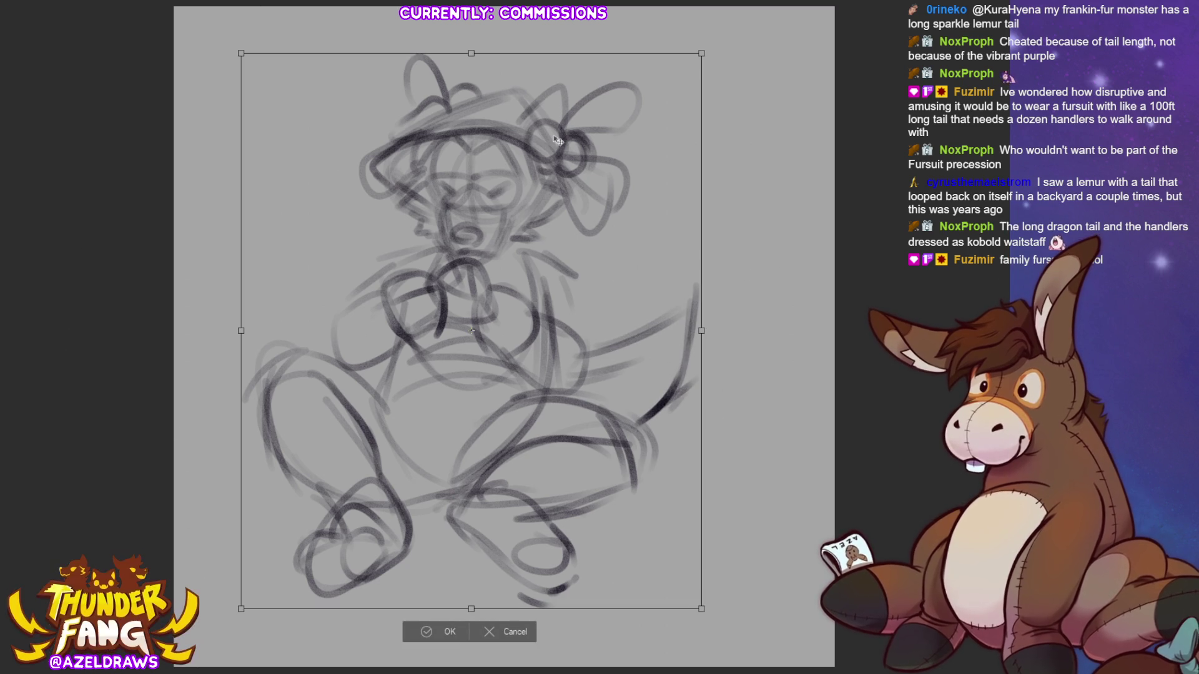
mouse_move(700, 331)
left_mouse_down()
mouse_move(783, 334)
mouse_move(772, 412)
left_mouse_up()
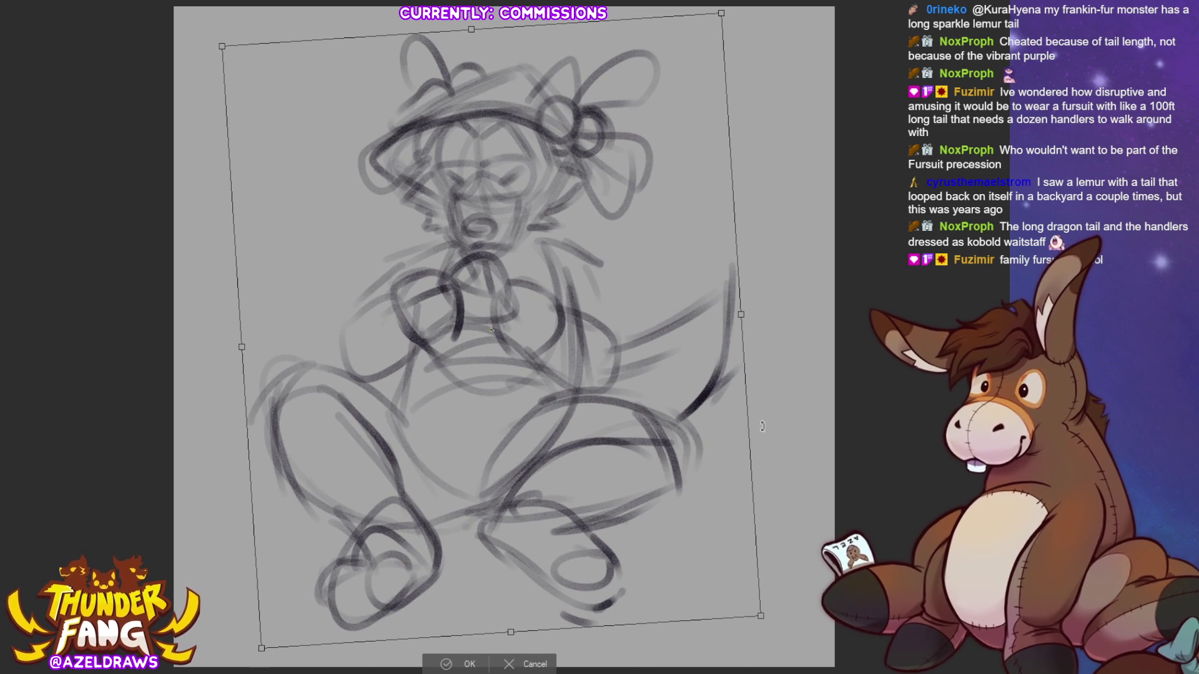
left_click(444, 659)
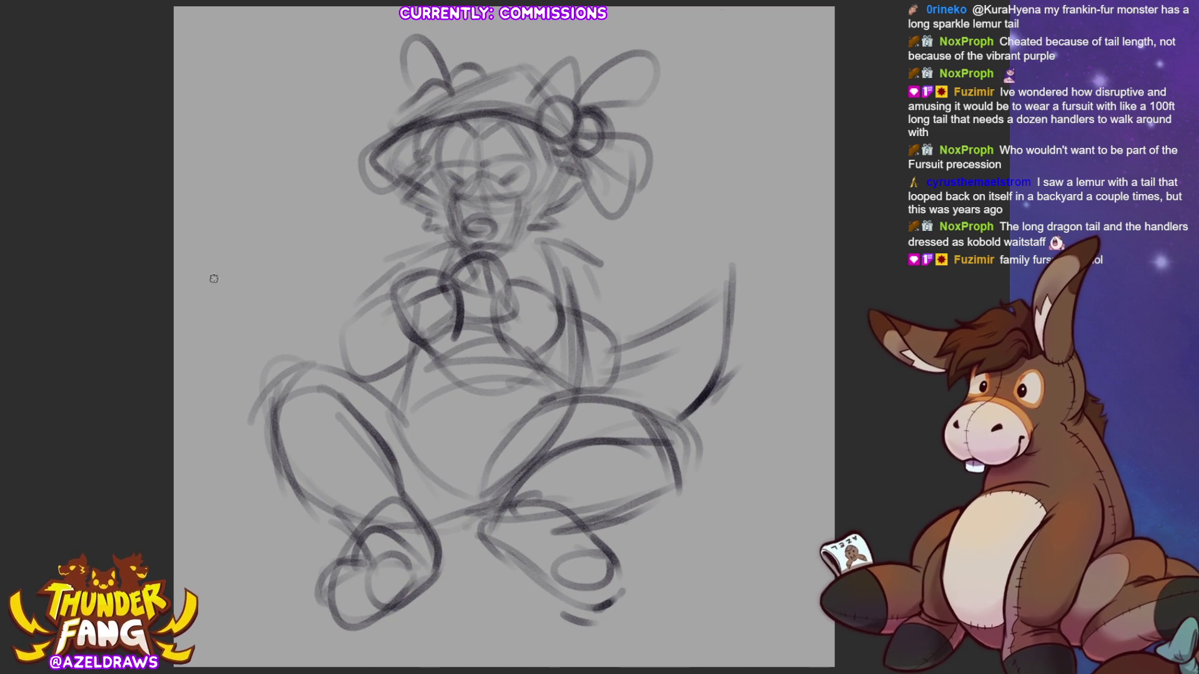
Redraw the neck, collar, torso and hip lines, plus a stroke across the lower legs.
mouse_move(422, 239)
left_mouse_down()
mouse_move(407, 244)
mouse_move(413, 220)
mouse_move(462, 249)
mouse_move(568, 216)
mouse_move(527, 273)
left_mouse_up()
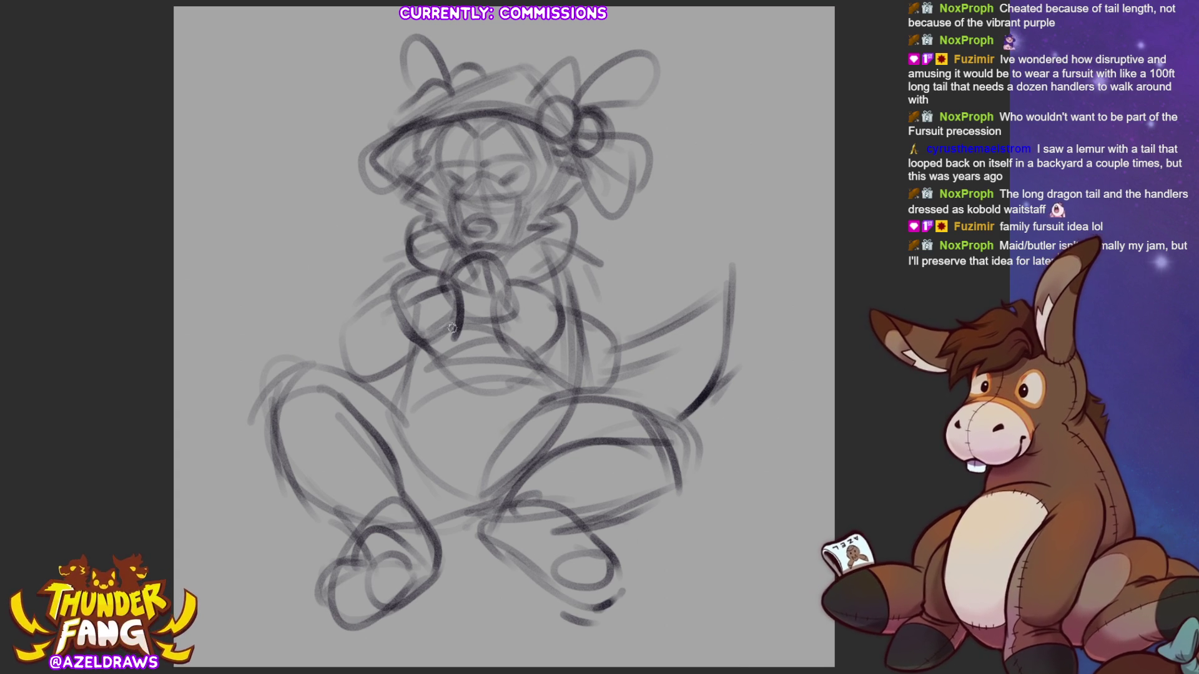
mouse_move(427, 364)
left_mouse_down()
mouse_move(416, 432)
mouse_move(445, 379)
mouse_move(415, 434)
mouse_move(451, 405)
left_mouse_up()
mouse_move(509, 351)
left_mouse_down()
mouse_move(500, 428)
mouse_move(538, 403)
mouse_move(514, 444)
mouse_move(498, 431)
left_mouse_up()
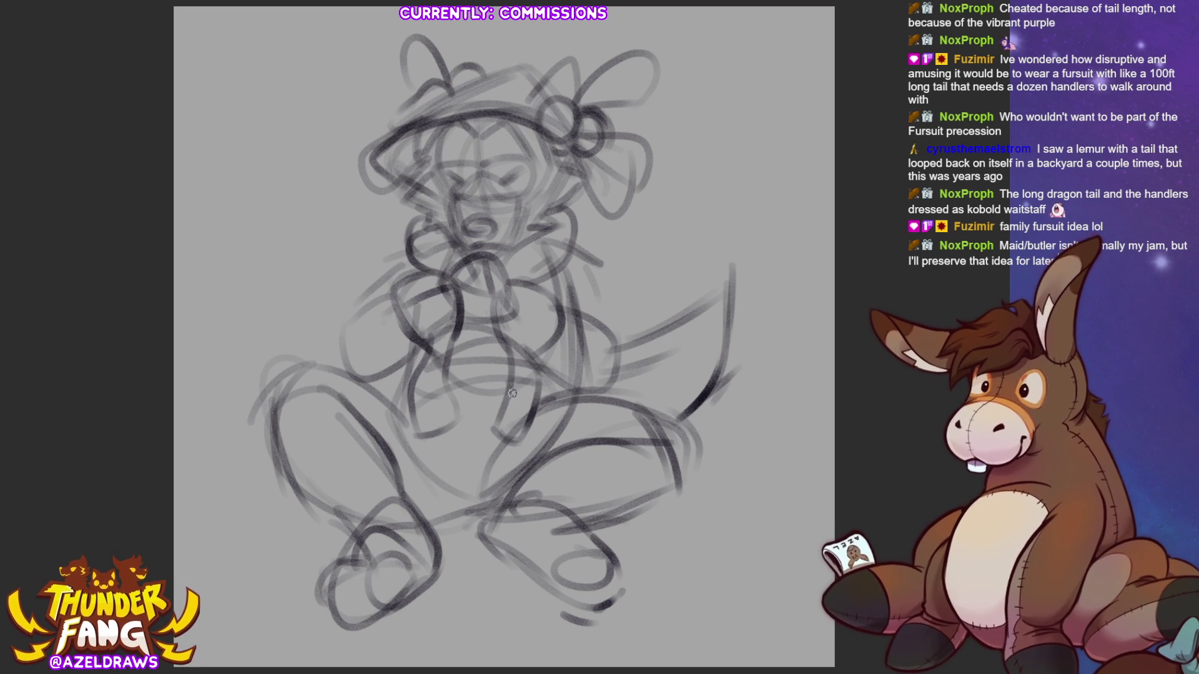
mouse_move(525, 386)
left_mouse_down()
mouse_move(507, 402)
mouse_move(532, 413)
mouse_move(493, 434)
left_mouse_up()
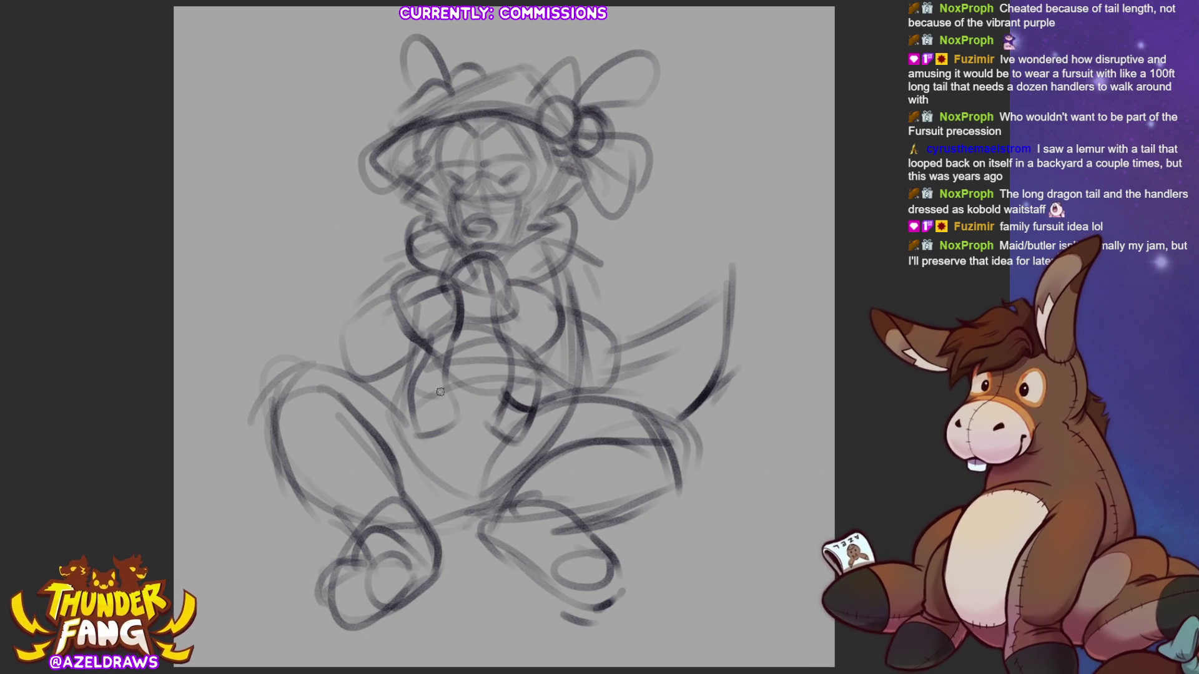
mouse_move(431, 390)
left_mouse_down()
mouse_move(446, 375)
mouse_move(412, 412)
mouse_move(466, 414)
left_mouse_up()
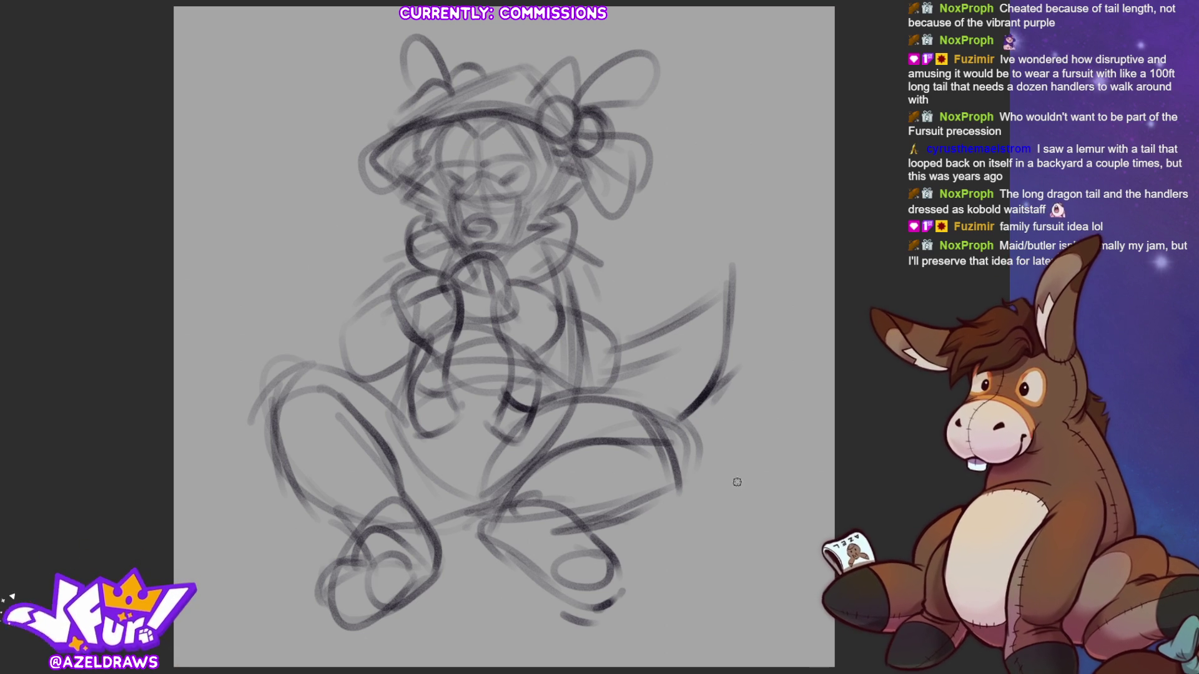
left_click_drag(418, 524, 510, 514)
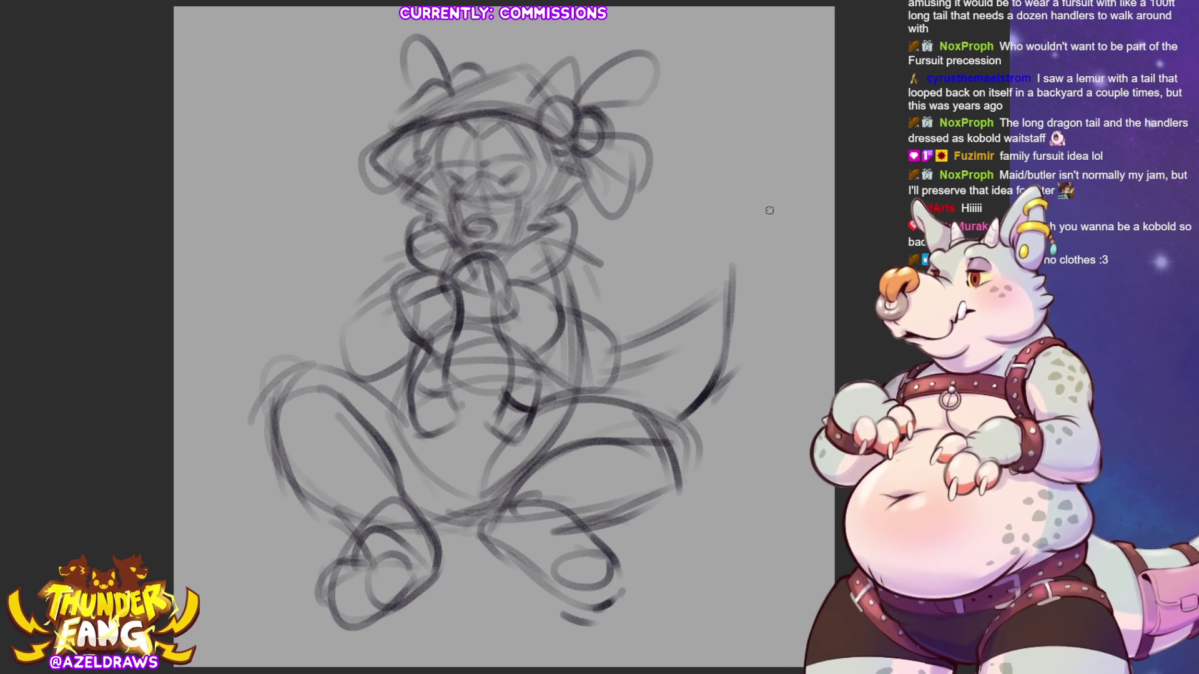
Redraw the left leg and foot, the right foot oval and the right thigh and knee.
mouse_move(425, 358)
left_mouse_down()
mouse_move(417, 431)
mouse_move(444, 497)
mouse_move(544, 407)
mouse_move(551, 379)
mouse_move(548, 409)
left_mouse_up()
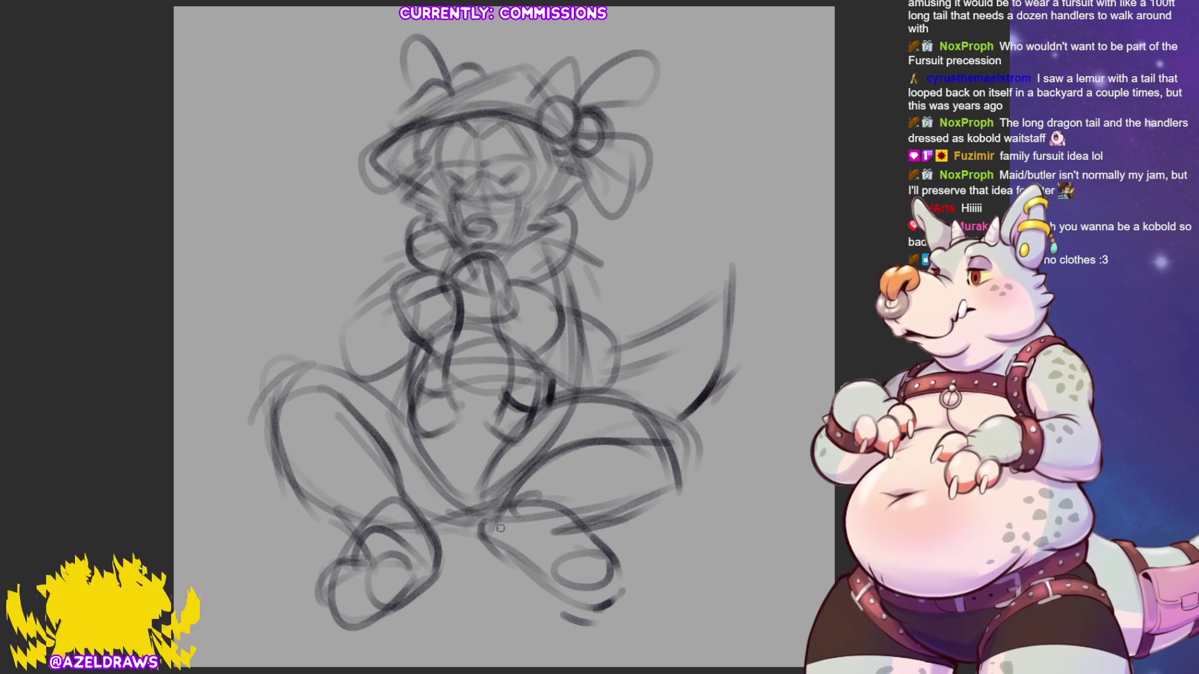
left_click_drag(274, 437, 324, 494)
mouse_move(322, 400)
left_mouse_down()
mouse_move(378, 432)
mouse_move(356, 527)
mouse_move(425, 522)
left_mouse_up()
mouse_move(350, 553)
left_mouse_down()
mouse_move(321, 568)
mouse_move(313, 603)
mouse_move(348, 631)
mouse_move(382, 603)
mouse_move(342, 565)
mouse_move(316, 593)
mouse_move(342, 618)
mouse_move(373, 585)
mouse_move(407, 599)
mouse_move(434, 569)
mouse_move(412, 597)
left_mouse_up()
mouse_move(592, 539)
left_mouse_down()
mouse_move(557, 578)
mouse_move(610, 562)
mouse_move(562, 542)
mouse_move(615, 557)
mouse_move(581, 590)
mouse_move(627, 580)
mouse_move(575, 590)
mouse_move(581, 609)
mouse_move(622, 593)
mouse_move(581, 609)
mouse_move(543, 562)
mouse_move(552, 558)
mouse_move(514, 579)
mouse_move(496, 508)
mouse_move(532, 579)
left_mouse_up()
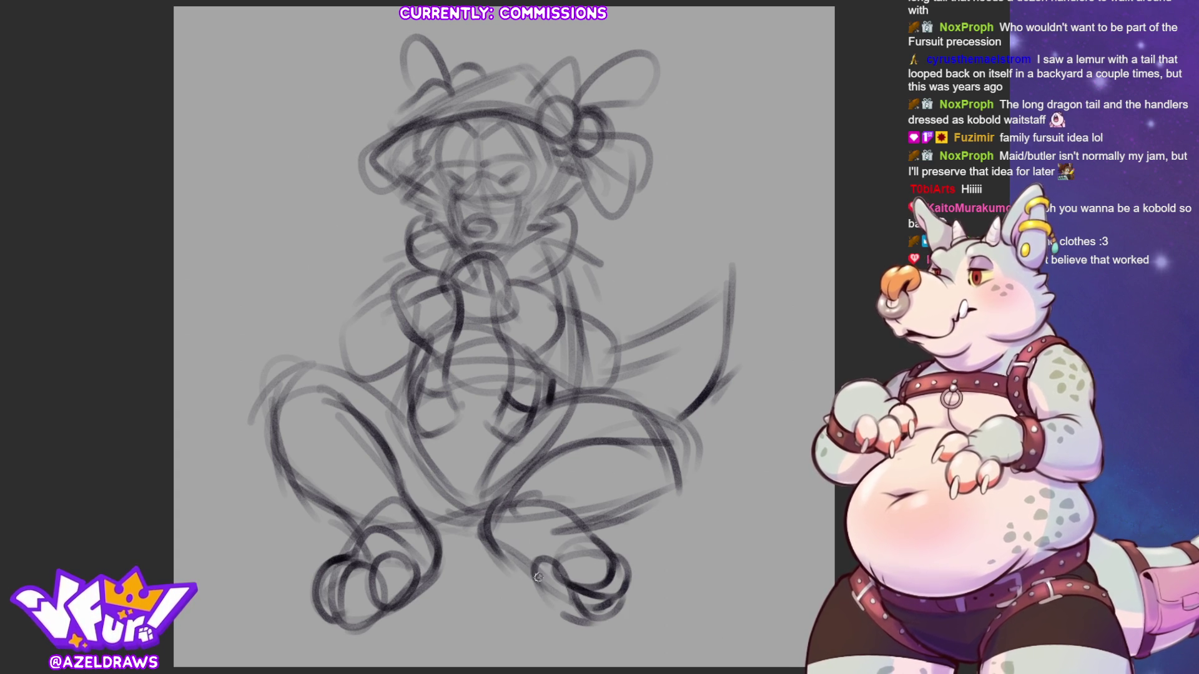
mouse_move(603, 507)
left_mouse_down()
mouse_move(669, 478)
mouse_move(682, 452)
mouse_move(690, 468)
left_mouse_up()
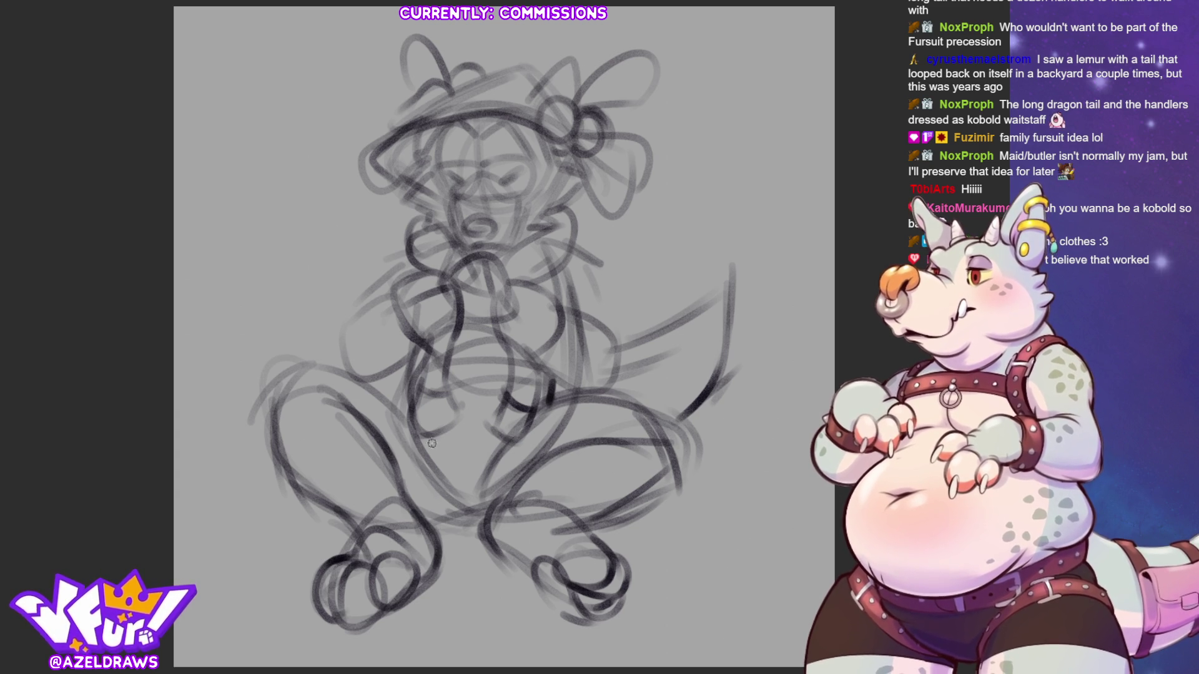
Lasso-select the left leg and start a transform on it.
mouse_move(428, 495)
left_mouse_down()
mouse_move(406, 400)
mouse_move(324, 359)
mouse_move(322, 659)
mouse_move(465, 515)
mouse_move(500, 500)
left_mouse_up()
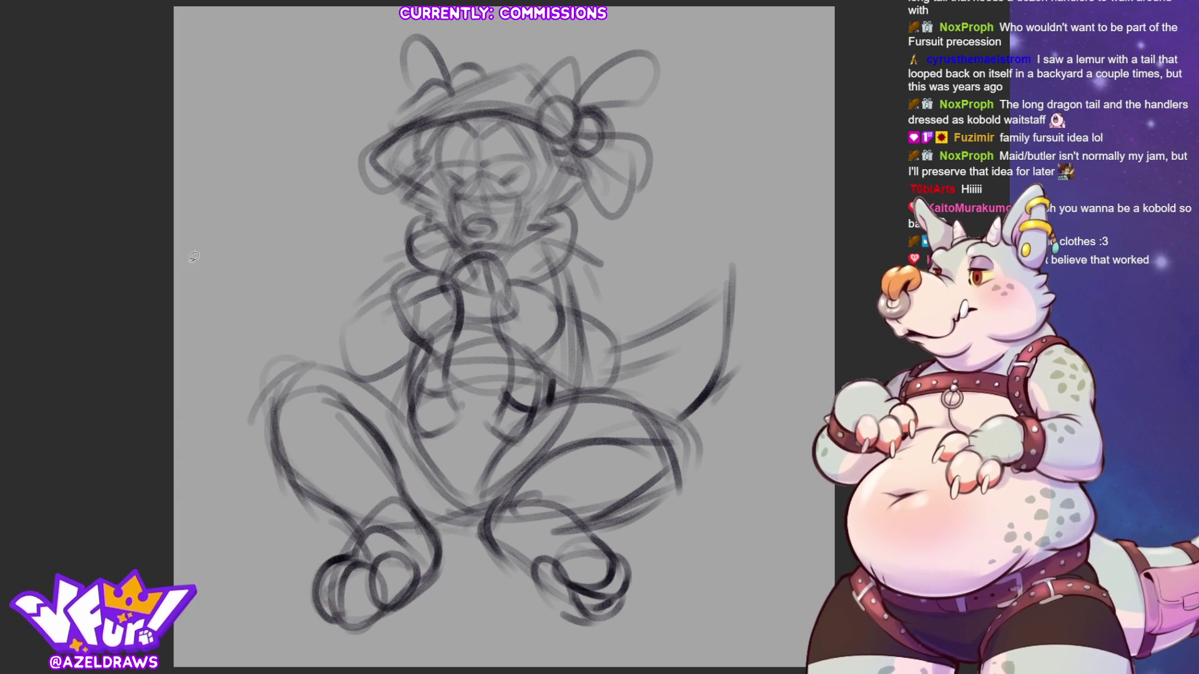
mouse_move(417, 453)
left_mouse_down()
mouse_move(393, 397)
mouse_move(244, 434)
mouse_move(479, 587)
mouse_move(414, 453)
left_mouse_up()
key("ctrl+t")
Tilt the left leg counter-clockwise, nudge it right and down, then deselect.
left_click_drag(540, 527, 542, 500)
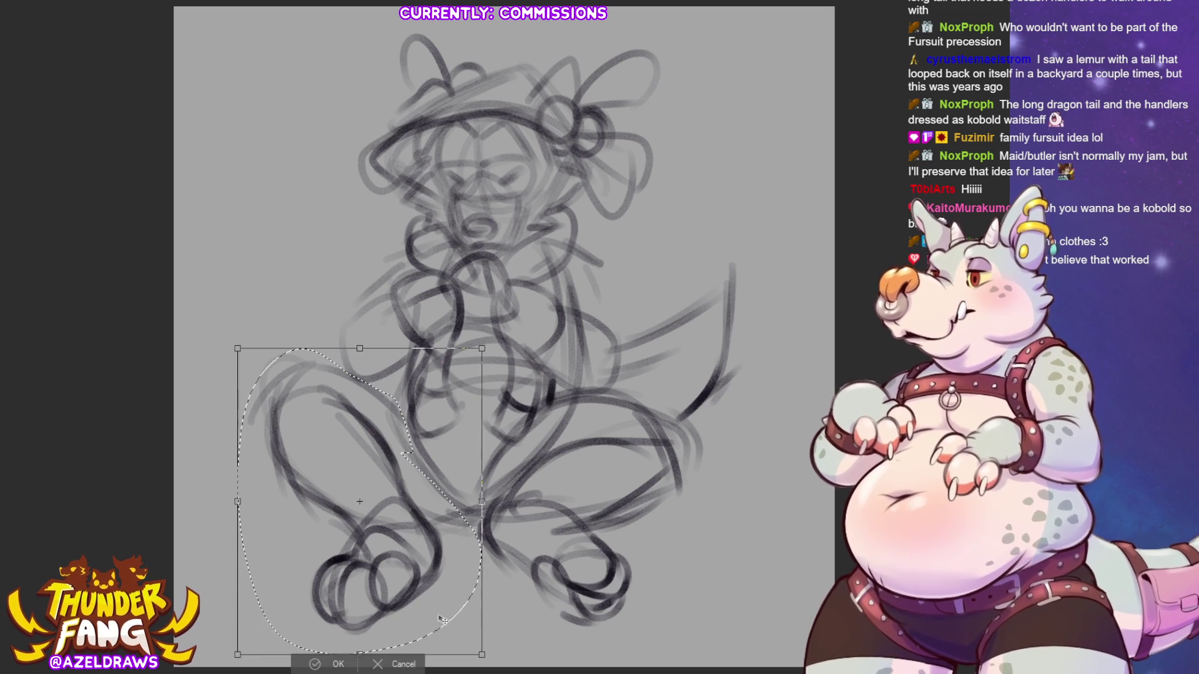
left_click_drag(459, 566, 475, 570)
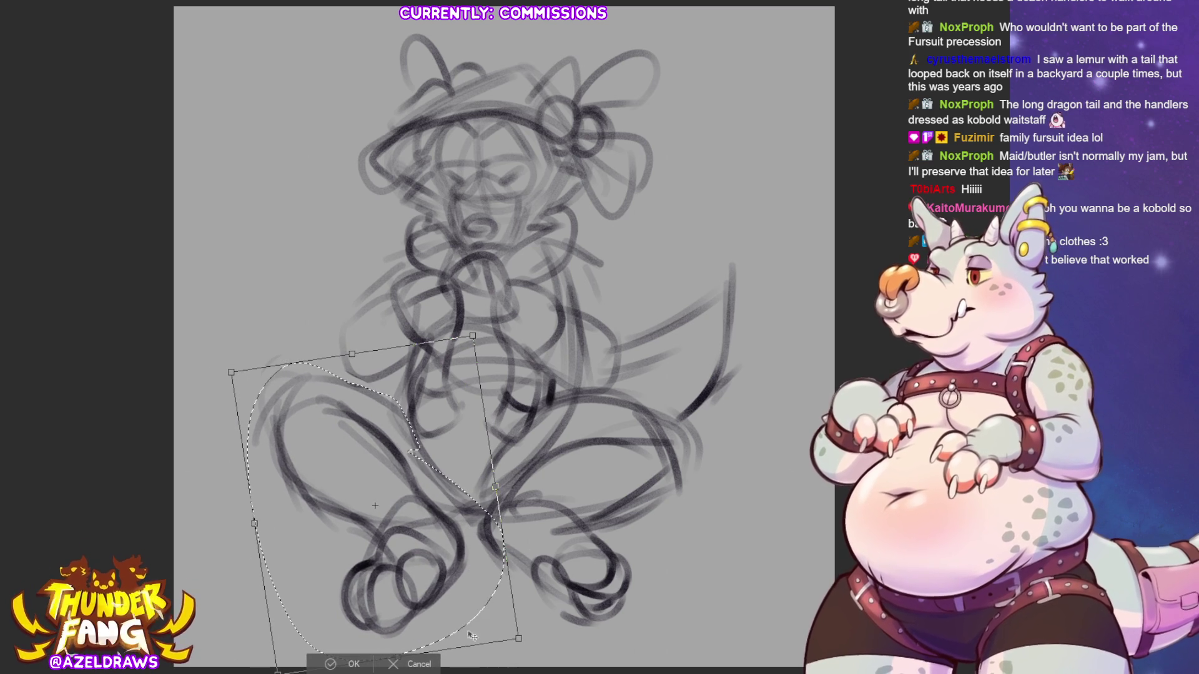
left_click(327, 666)
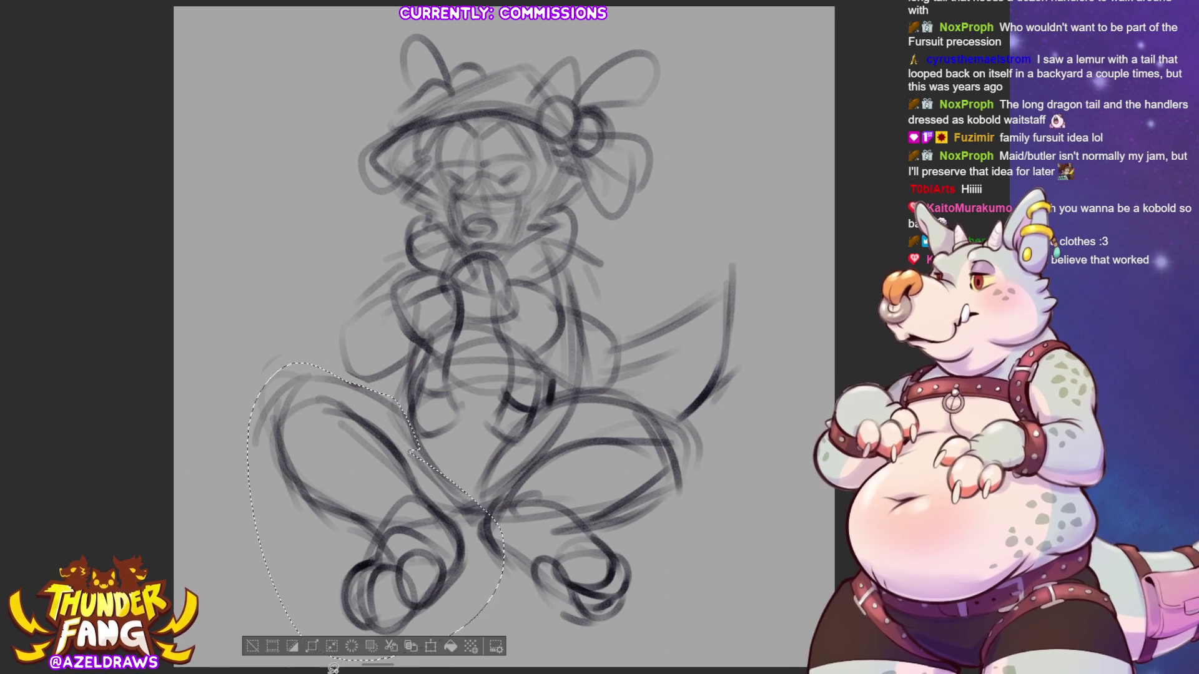
left_click(256, 647)
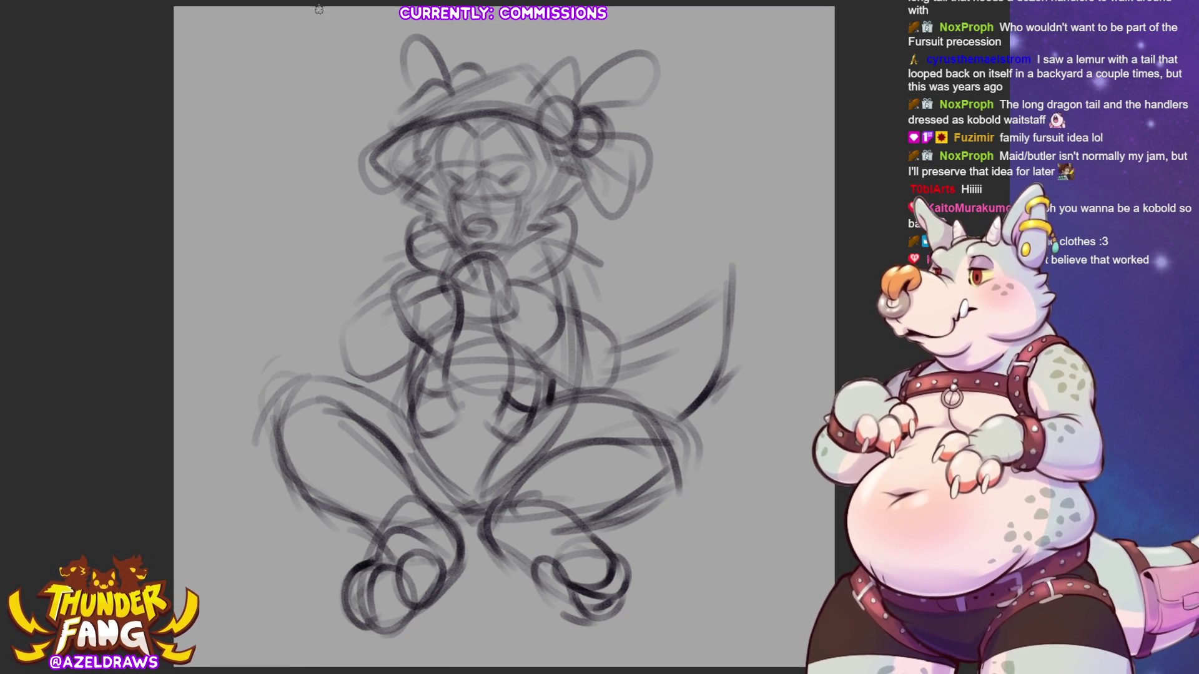
Rotate and shift the whole sketch slightly.
key("ctrl+t")
left_click_drag(621, 425, 615, 434)
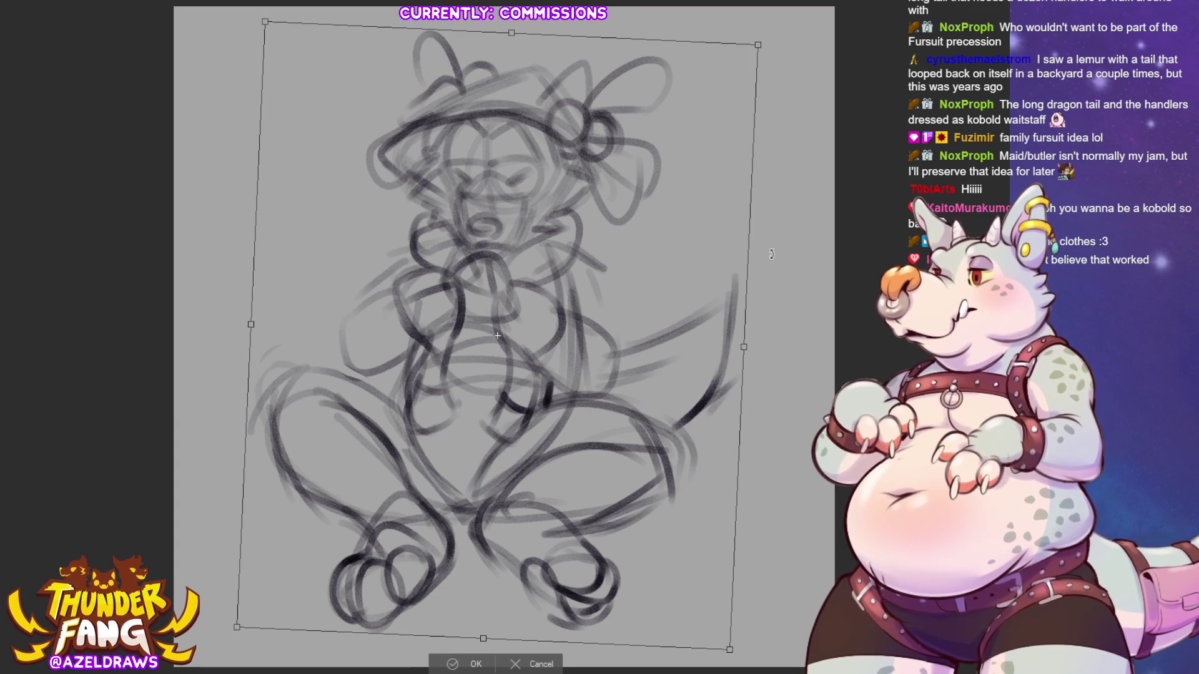
left_click(462, 663)
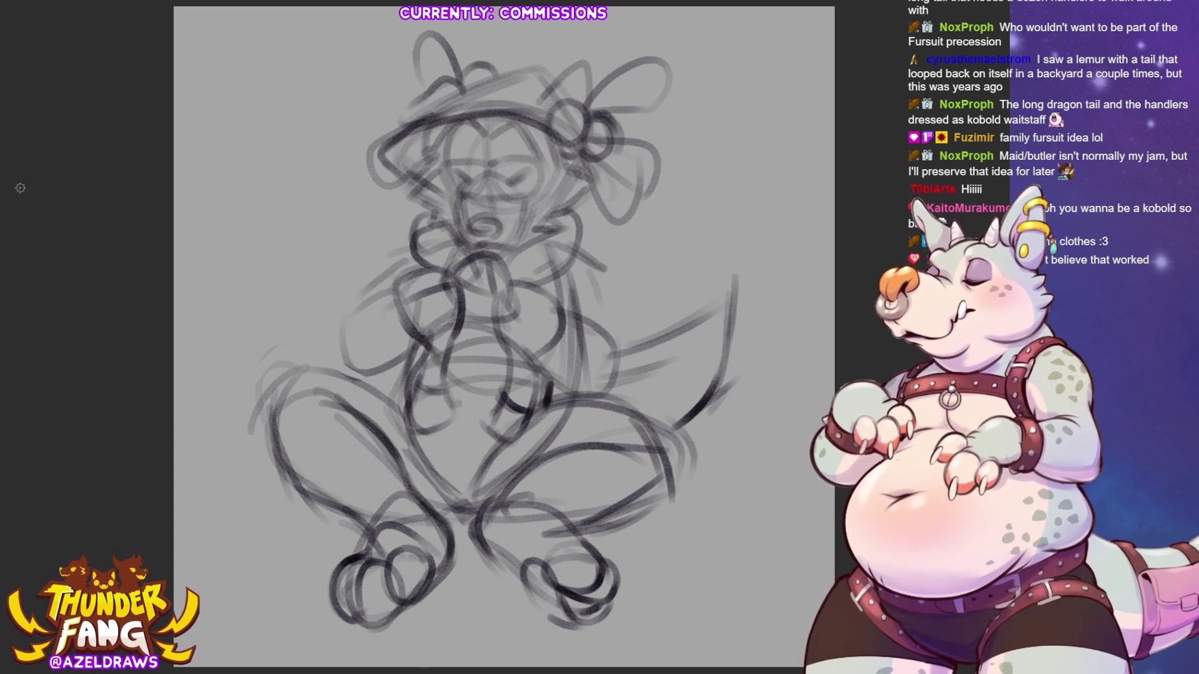
Select the head and lower it about 15 px, then deselect.
mouse_move(517, 262)
left_mouse_down()
mouse_move(570, 222)
mouse_move(643, 247)
mouse_move(574, 19)
mouse_move(374, 249)
mouse_move(516, 275)
left_mouse_up()
left_click(573, 301)
left_click_drag(562, 194, 563, 203)
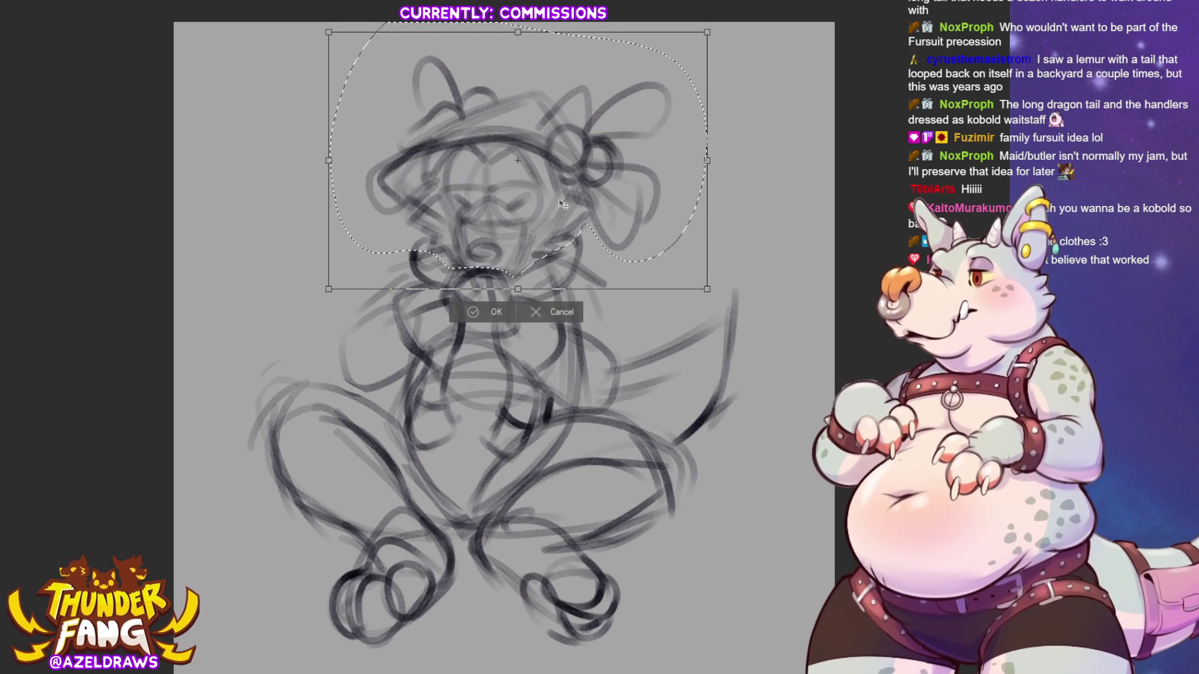
left_click(499, 312)
key("ctrl+d")
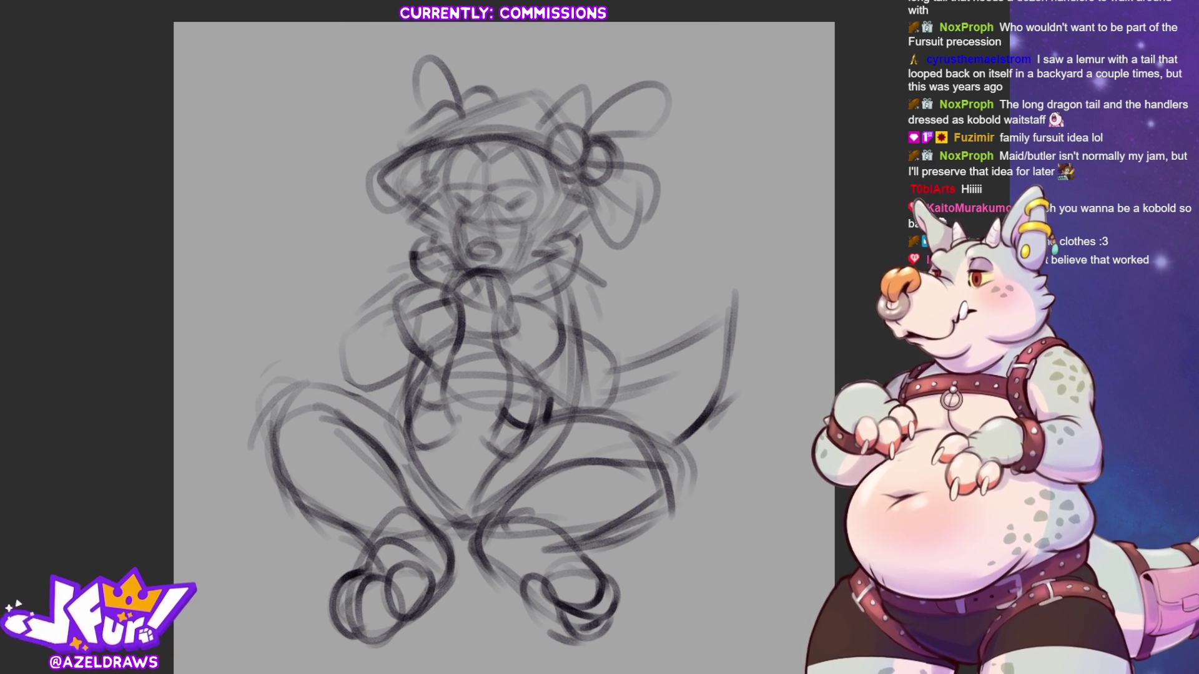
Lower the sketch layer's opacity so it becomes a light guide.
key("5")
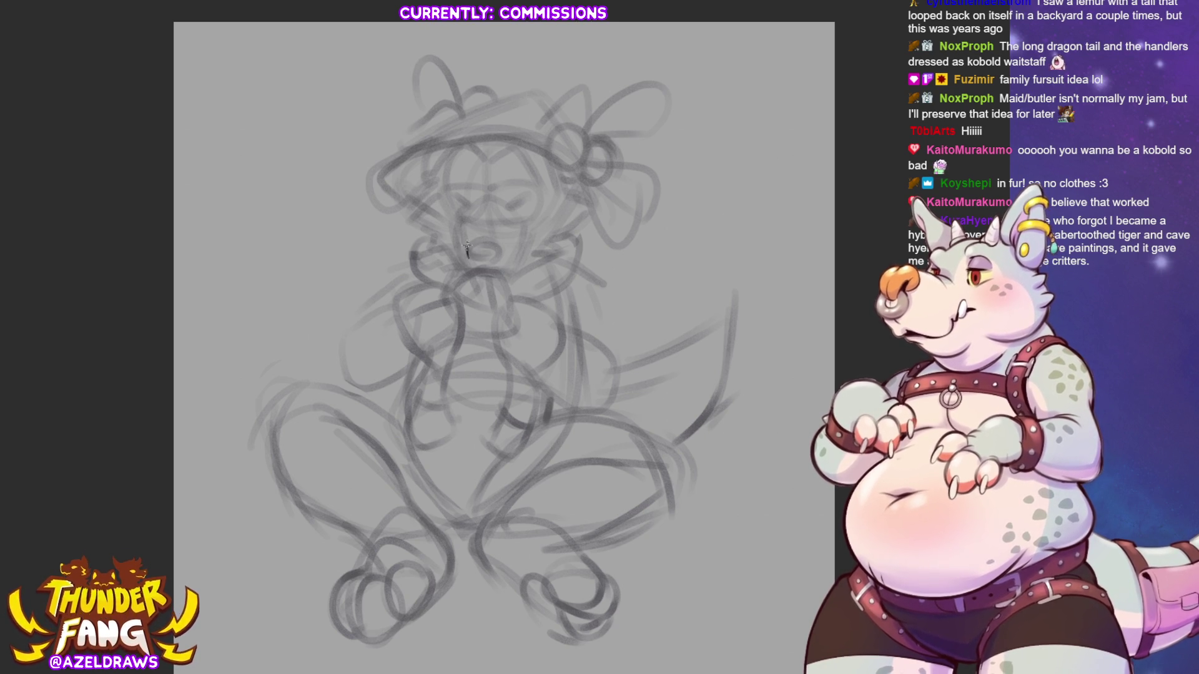
Ink the nose outline and the curves around it, restoring an accidental erasure.
mouse_move(469, 258)
left_mouse_down()
mouse_move(486, 267)
mouse_move(501, 254)
left_mouse_up()
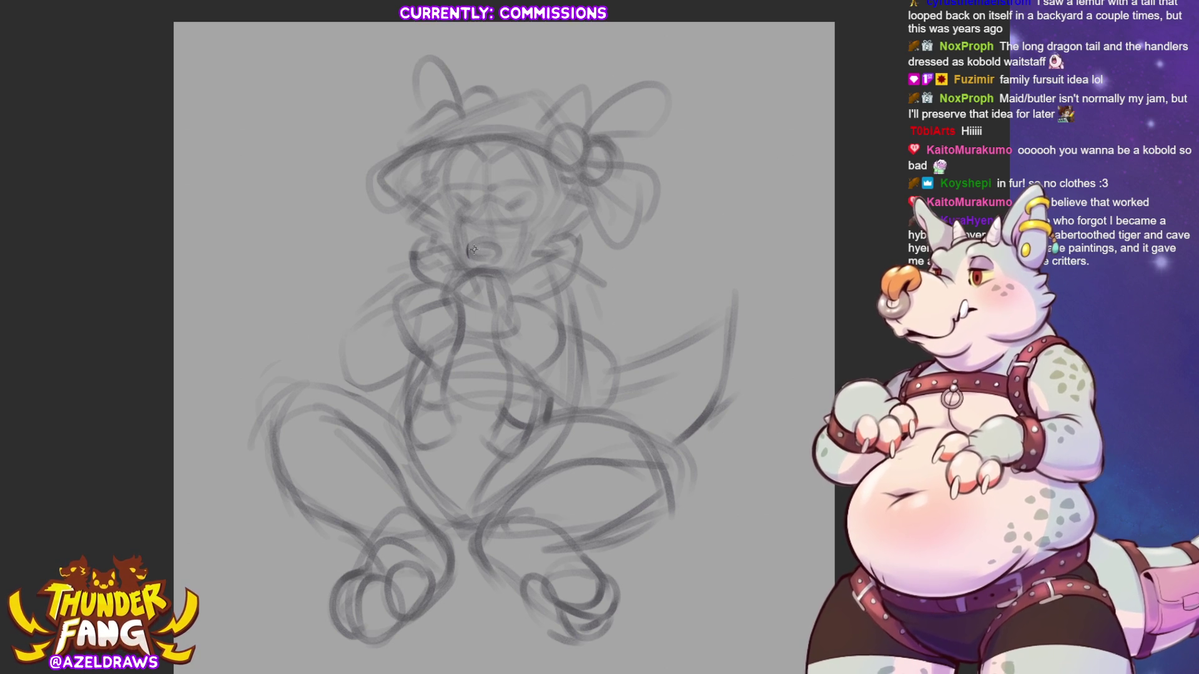
mouse_move(468, 243)
left_mouse_down()
mouse_move(480, 262)
mouse_move(502, 258)
mouse_move(486, 238)
mouse_move(500, 253)
left_mouse_up()
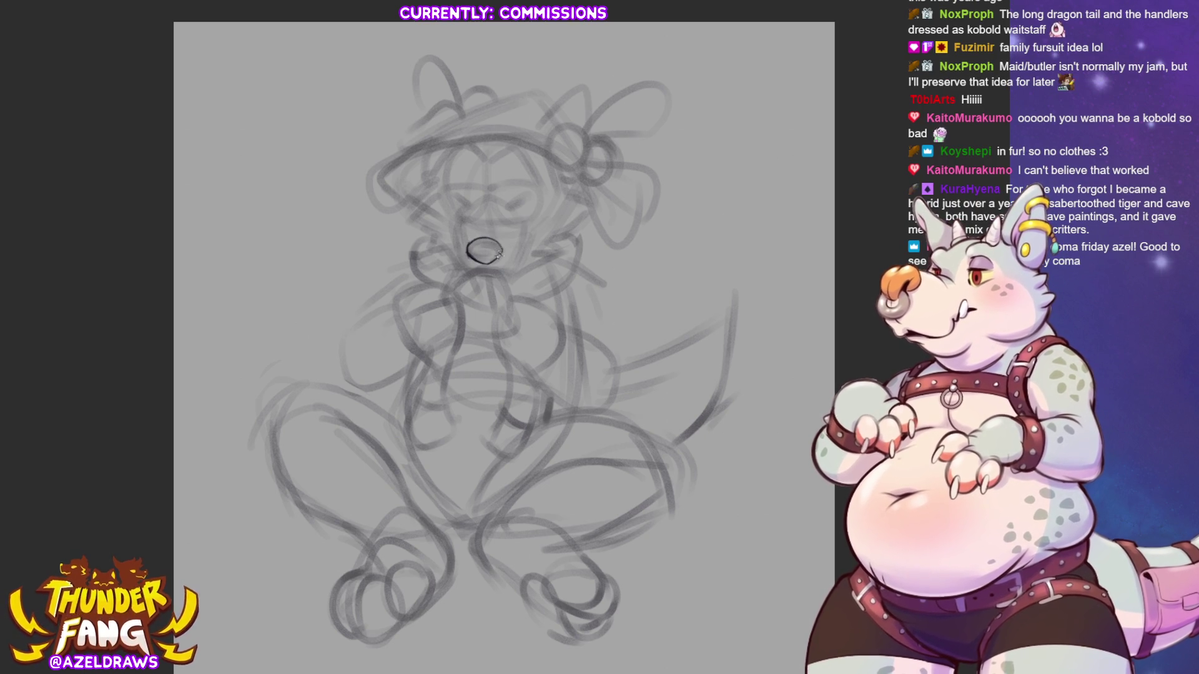
left_click(502, 253)
key("ctrl+z")
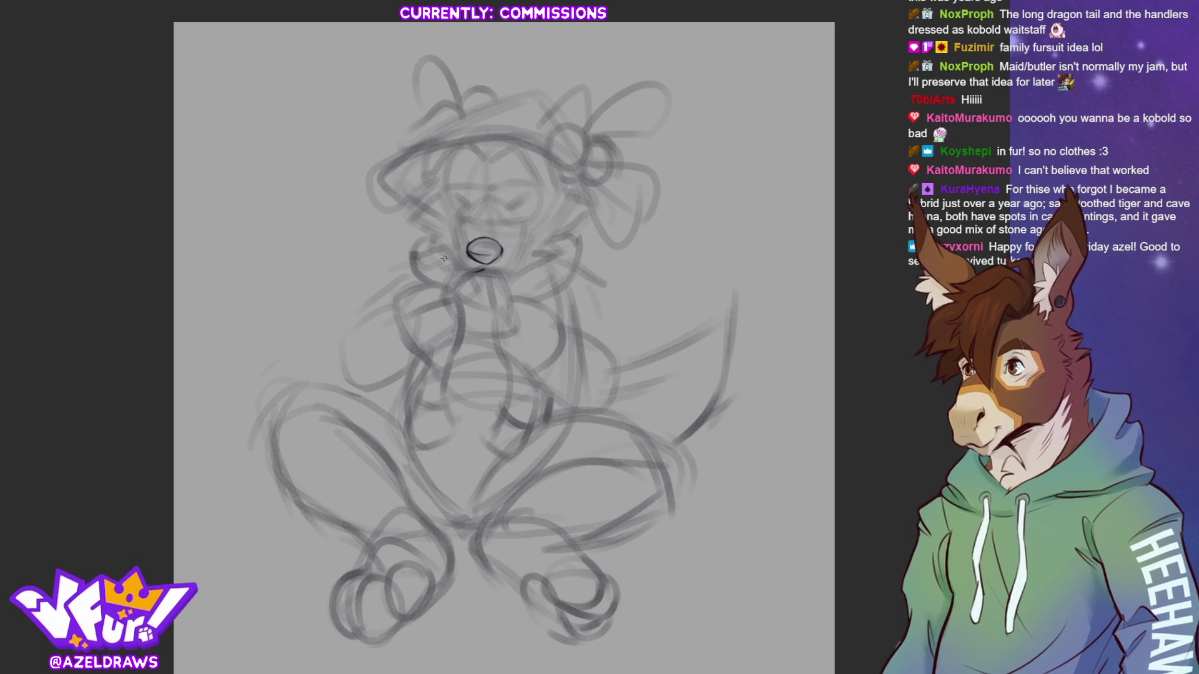
mouse_move(459, 233)
left_mouse_down()
mouse_move(470, 272)
mouse_move(507, 278)
mouse_move(519, 256)
left_mouse_up()
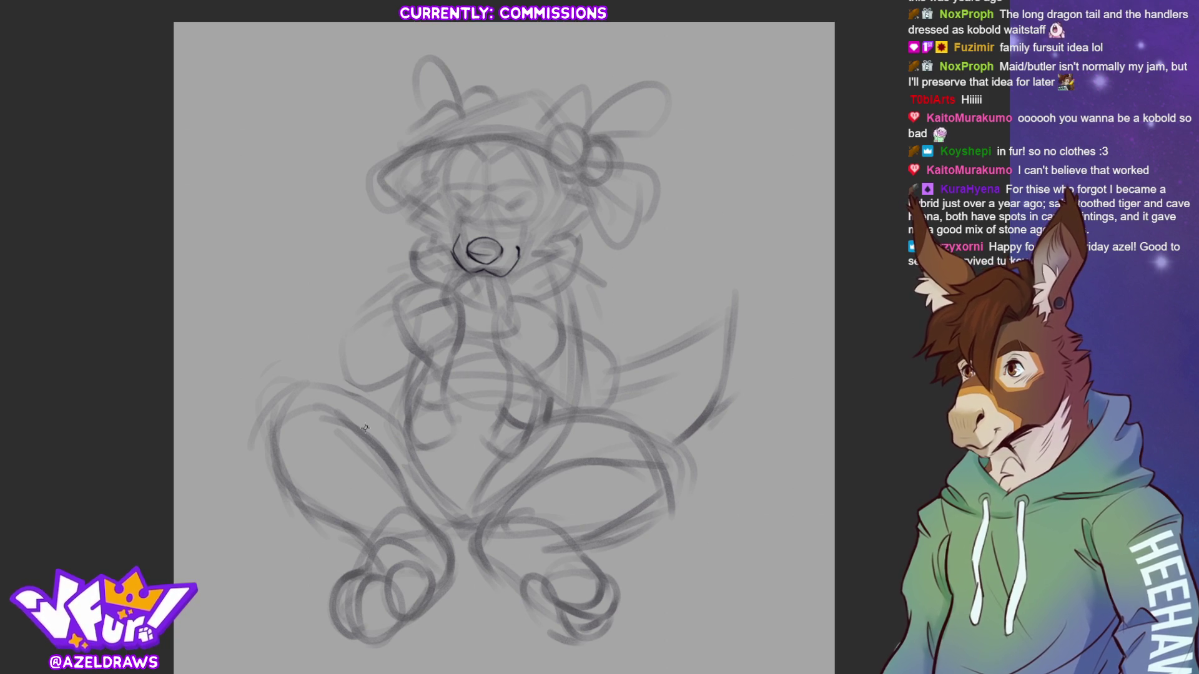
mouse_move(467, 243)
left_mouse_down()
mouse_move(476, 231)
mouse_move(504, 242)
mouse_move(470, 209)
mouse_move(501, 197)
mouse_move(482, 208)
mouse_move(499, 200)
mouse_move(491, 234)
mouse_move(472, 210)
mouse_move(496, 200)
mouse_move(480, 195)
mouse_move(496, 191)
mouse_move(512, 228)
left_mouse_up()
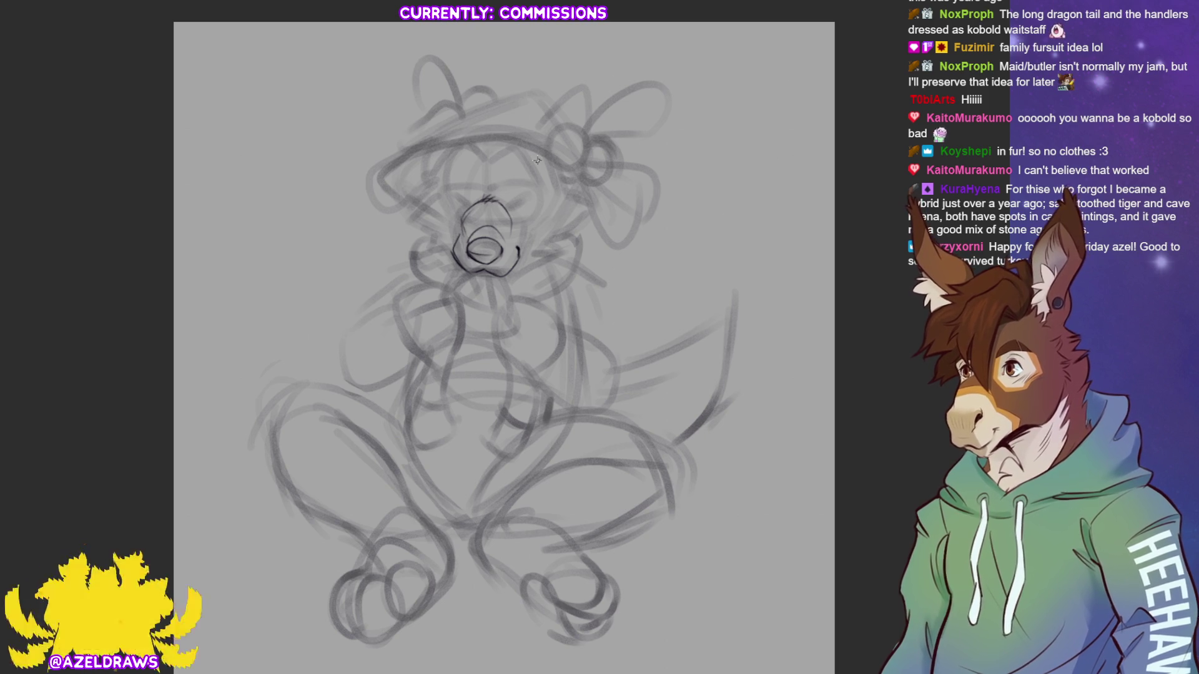
Ink both eyes with lash marks and the glasses' top line across them.
left_click_drag(514, 209, 532, 200)
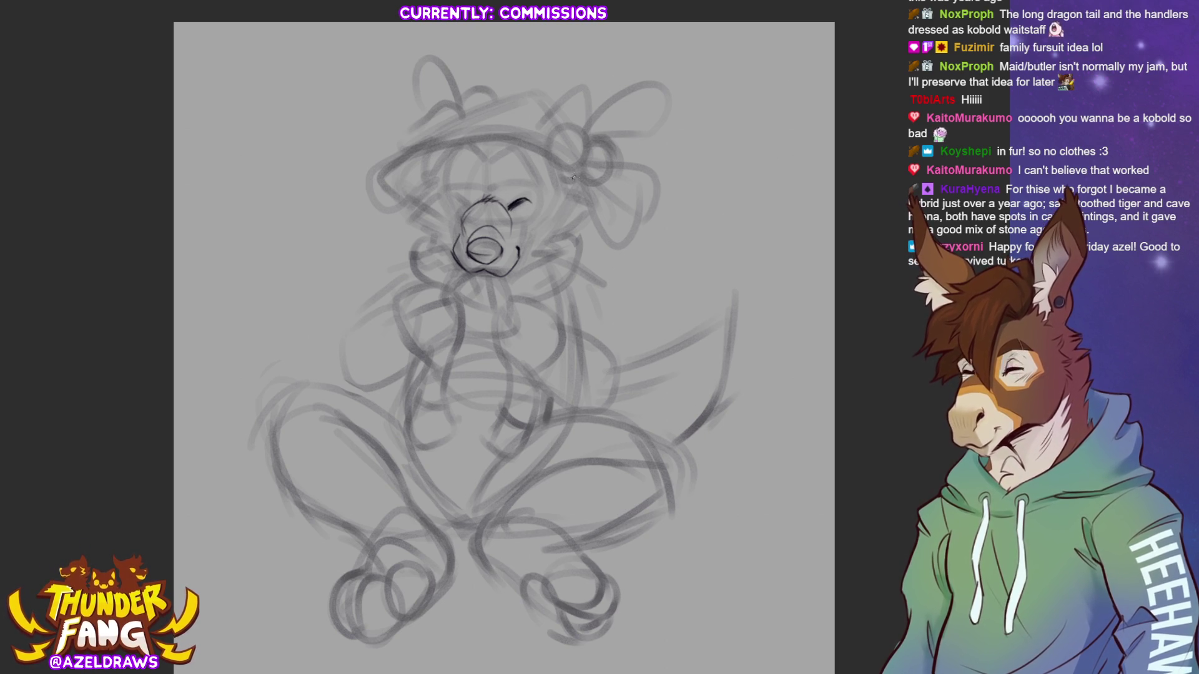
left_click_drag(456, 197, 470, 207)
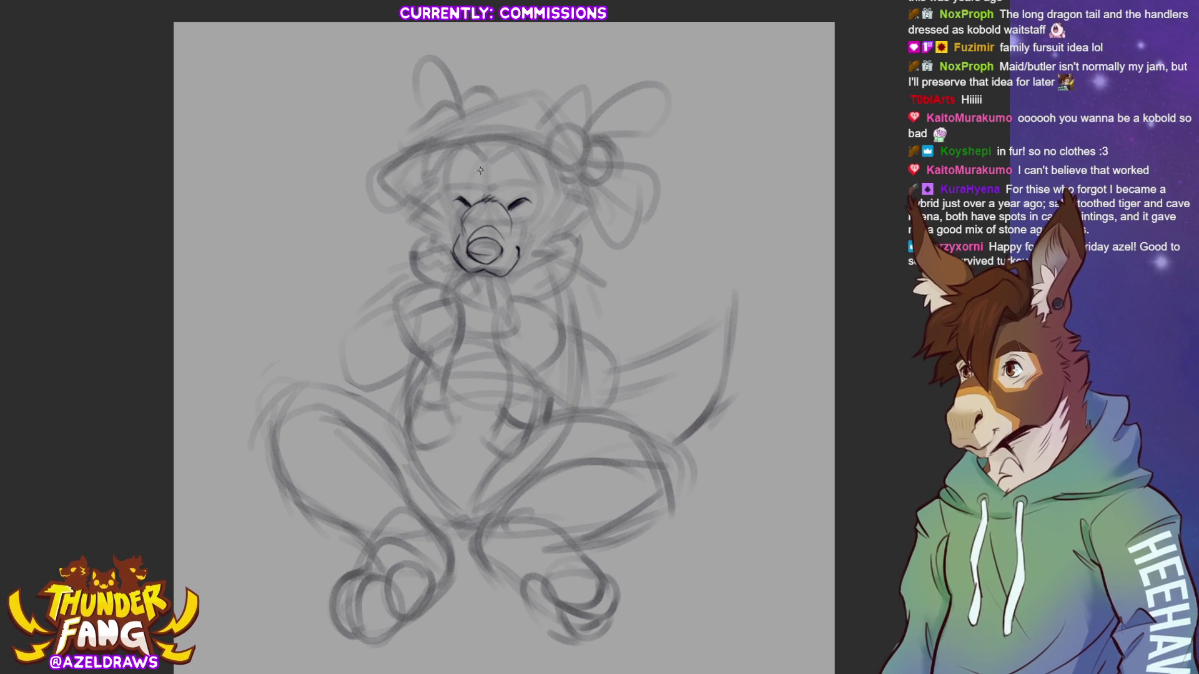
left_click_drag(445, 190, 541, 188)
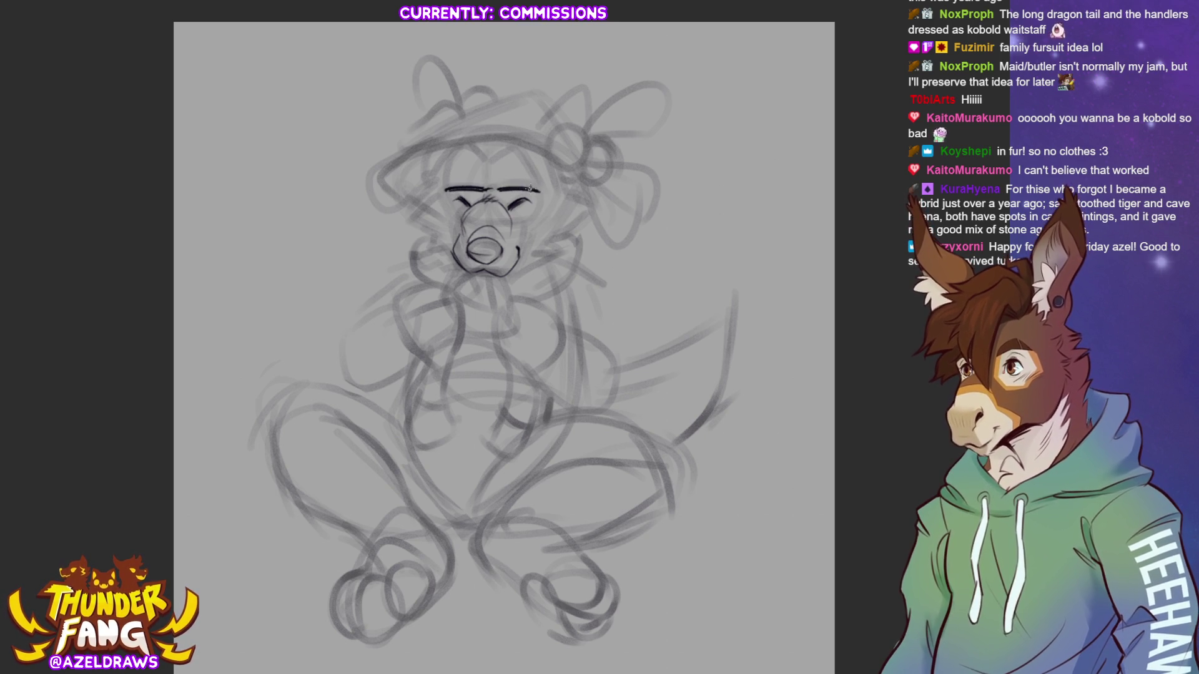
mouse_move(445, 190)
left_mouse_down()
mouse_move(444, 208)
mouse_move(465, 218)
mouse_move(537, 216)
mouse_move(540, 188)
left_mouse_up()
left_click_drag(441, 190, 547, 193)
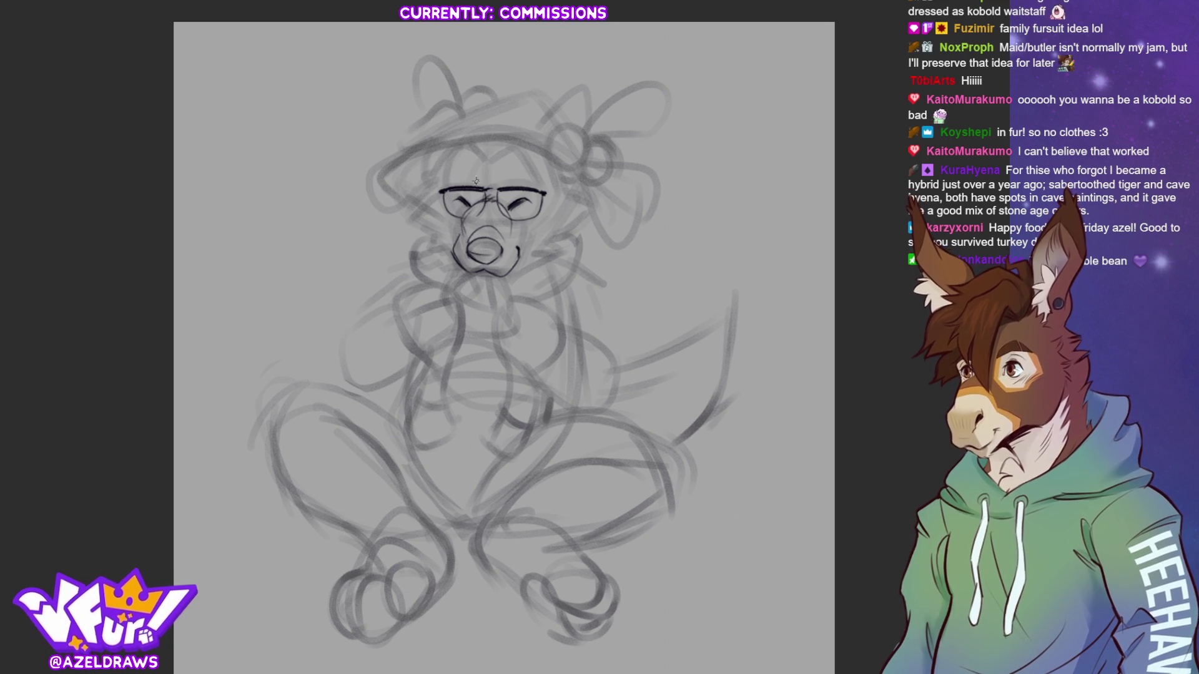
Try an eyebrow and a forehead stroke above the glasses, undoing both misplaced attempts.
left_click_drag(461, 180, 562, 177)
key("ctrl+z")
key("ctrl+z")
mouse_move(469, 147)
left_mouse_down()
mouse_move(492, 161)
mouse_move(534, 128)
mouse_move(529, 181)
mouse_move(565, 199)
mouse_move(559, 174)
left_mouse_up()
key("ctrl+z")
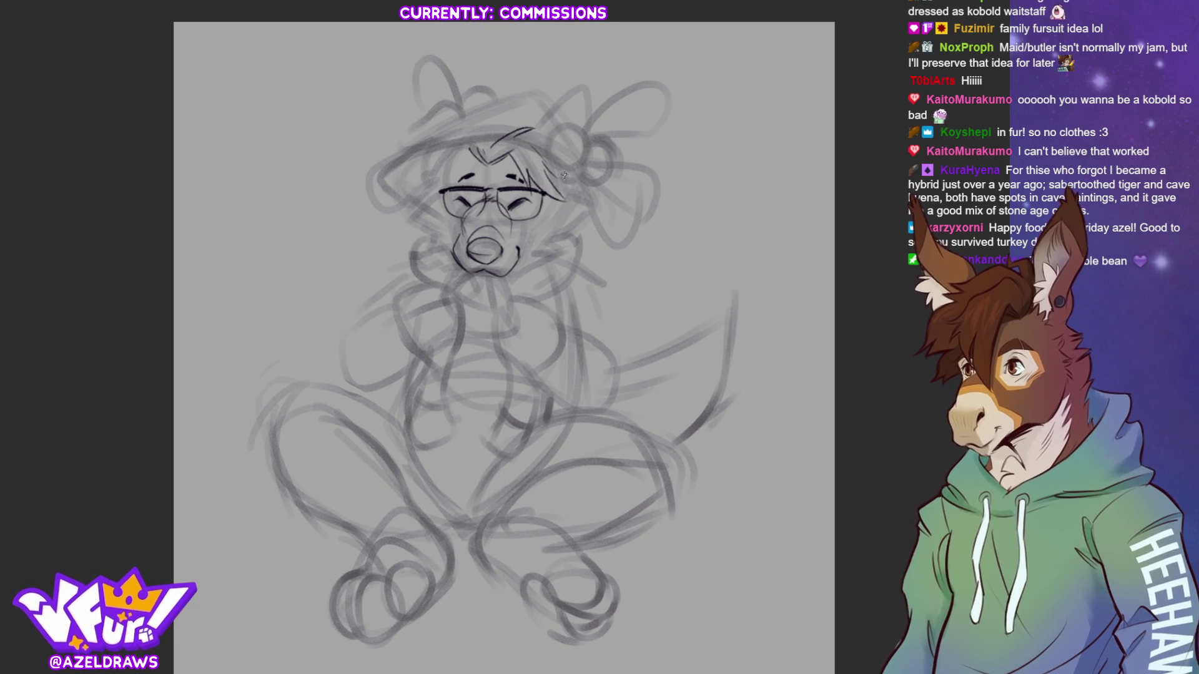
Ink the hair strands and short bang strokes beside the left lens.
left_click_drag(477, 159, 442, 193)
key("ctrl+z")
mouse_move(481, 153)
left_mouse_down()
mouse_move(441, 196)
mouse_move(416, 176)
left_mouse_up()
mouse_move(452, 138)
left_mouse_down()
mouse_move(430, 174)
mouse_move(444, 147)
left_mouse_up()
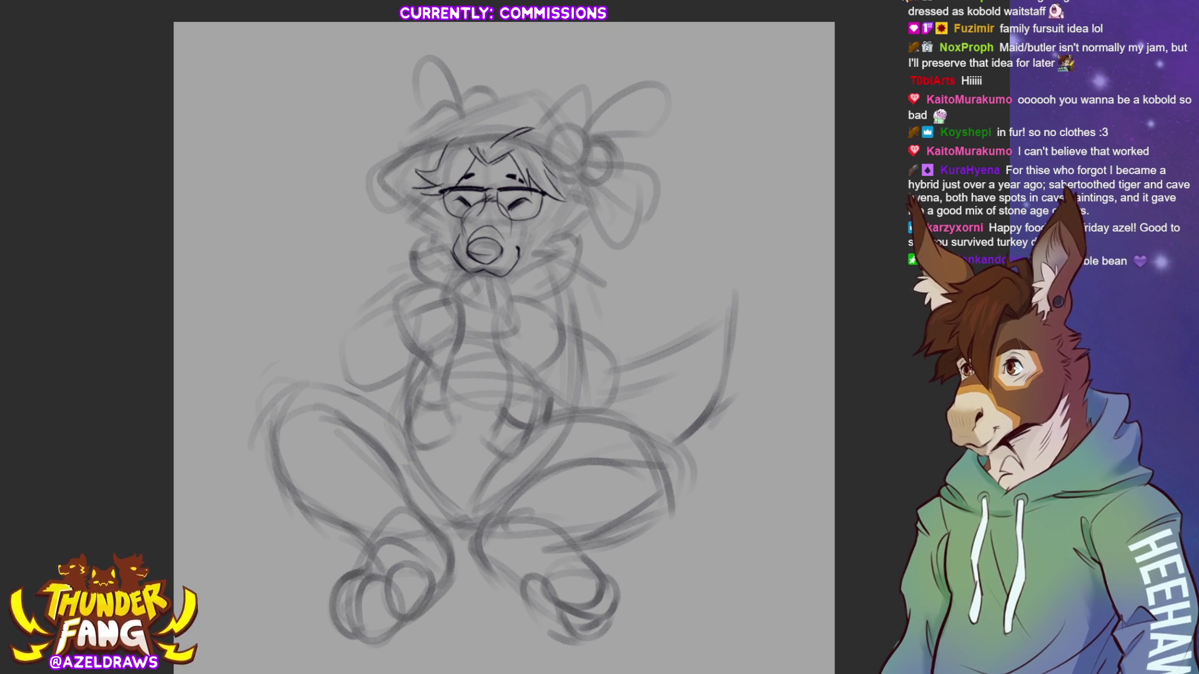
left_click_drag(437, 145, 415, 166)
left_click_drag(484, 147, 496, 140)
Ink the hat's top line, brim, right side and closed left end.
left_click_drag(383, 172, 506, 133)
mouse_move(381, 172)
left_mouse_down()
mouse_move(532, 88)
mouse_move(566, 124)
left_mouse_up()
key("ctrl+z")
left_click_drag(532, 88, 566, 124)
mouse_move(382, 166)
left_mouse_down()
mouse_move(395, 193)
mouse_move(418, 195)
mouse_move(416, 221)
mouse_move(454, 248)
left_mouse_up()
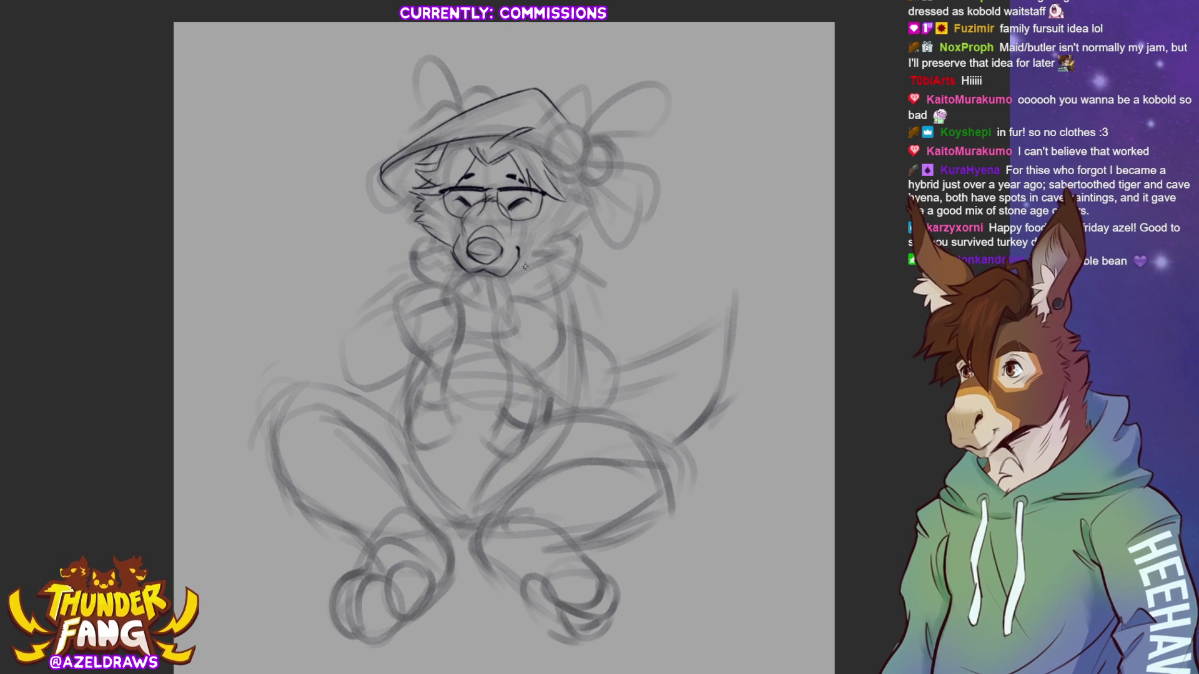
Ink the mouth corner and jagged fur tufts along the right cheek.
mouse_move(517, 257)
left_mouse_down()
mouse_move(565, 245)
mouse_move(586, 201)
left_mouse_up()
left_click_drag(542, 246, 587, 209)
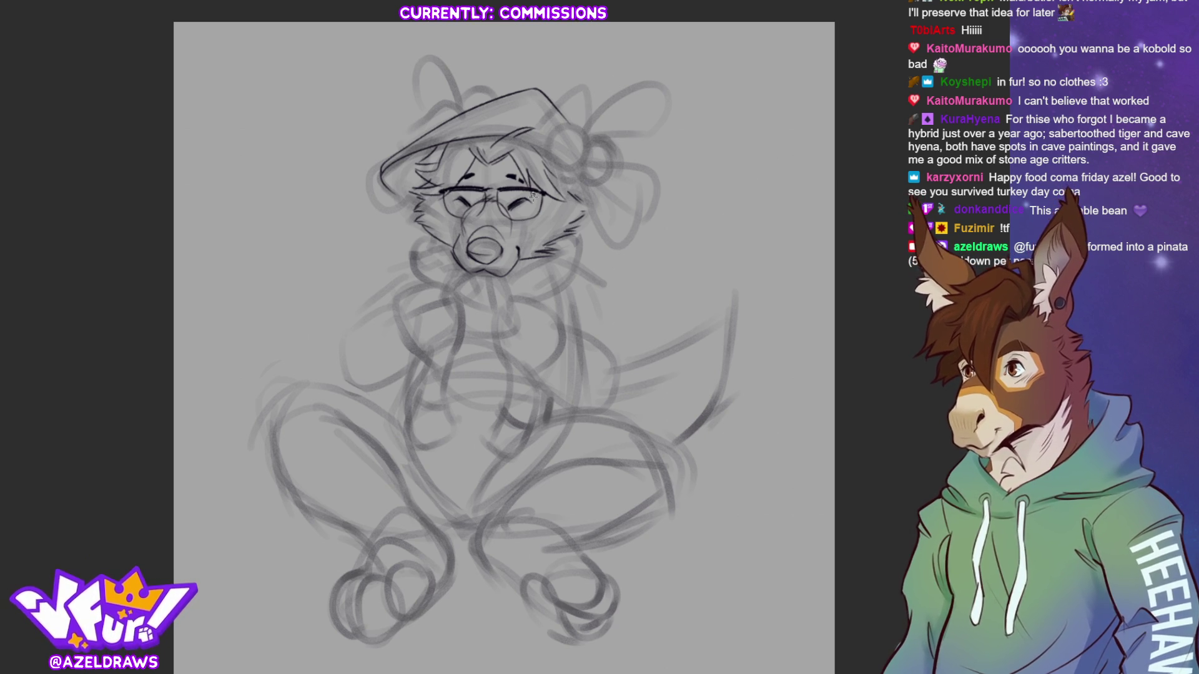
left_click_drag(548, 226, 547, 215)
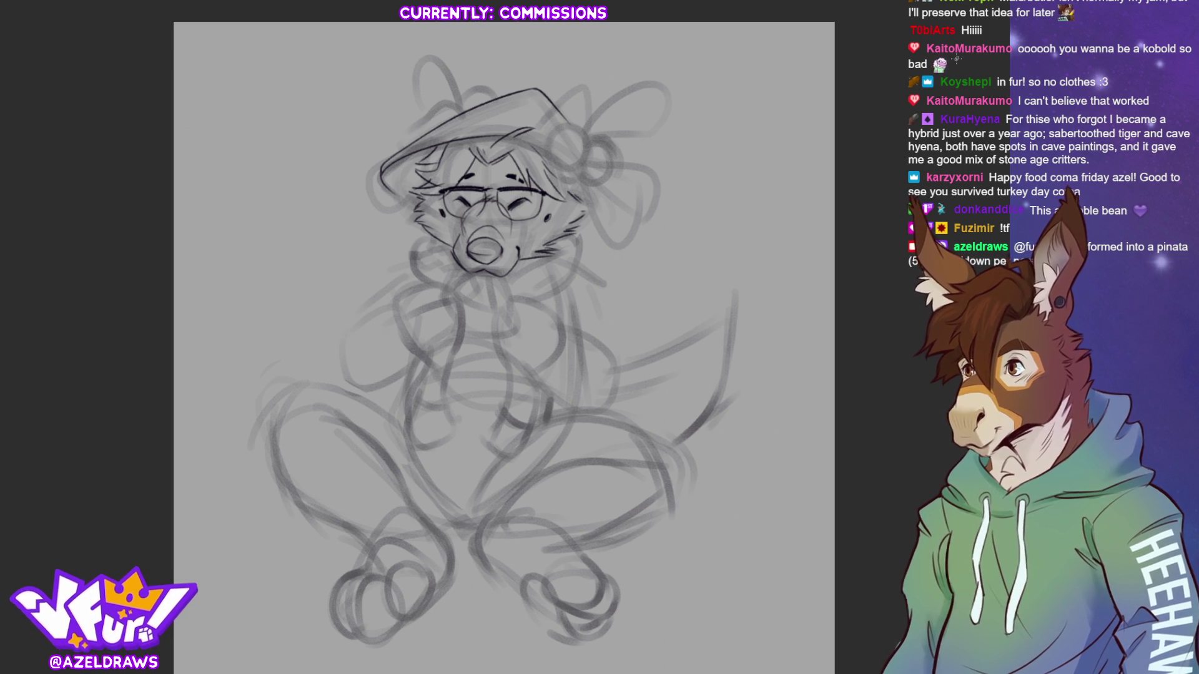
Ink the left paw's curved underside, top mark and left edge, discarding the trial collar loops.
mouse_move(411, 286)
left_mouse_down()
mouse_move(445, 286)
mouse_move(403, 303)
mouse_move(440, 306)
mouse_move(442, 289)
mouse_move(417, 312)
mouse_move(437, 333)
mouse_move(442, 299)
left_mouse_up()
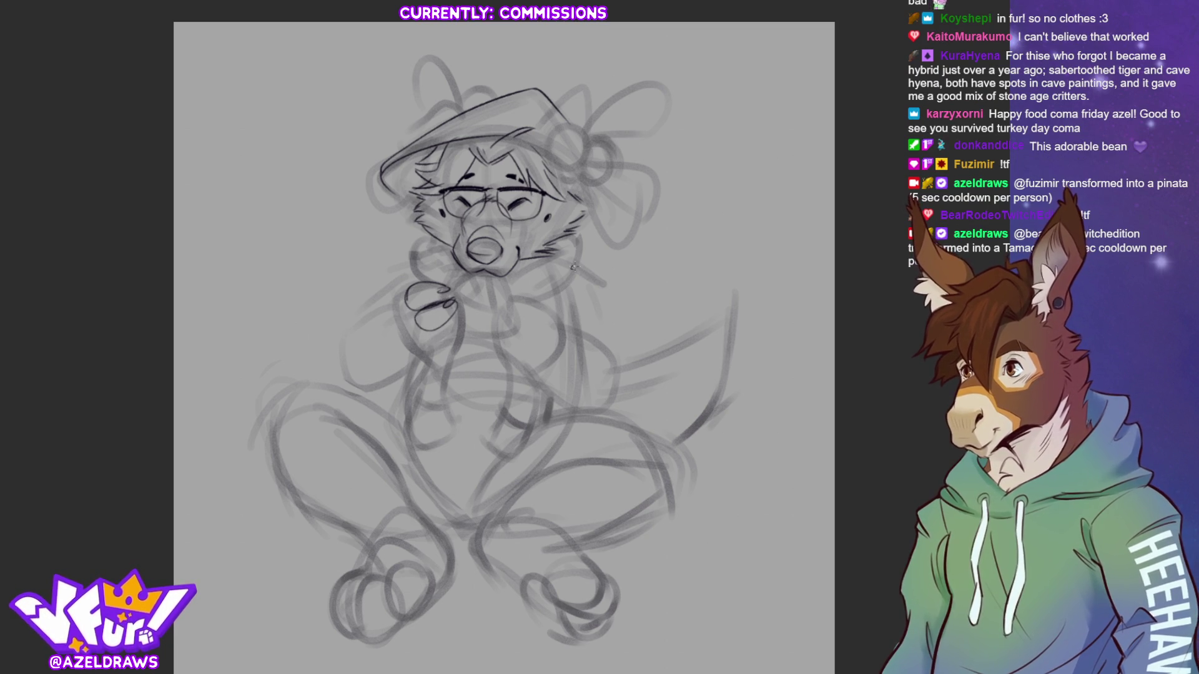
mouse_move(417, 282)
left_mouse_down()
mouse_move(438, 268)
mouse_move(451, 282)
left_mouse_up()
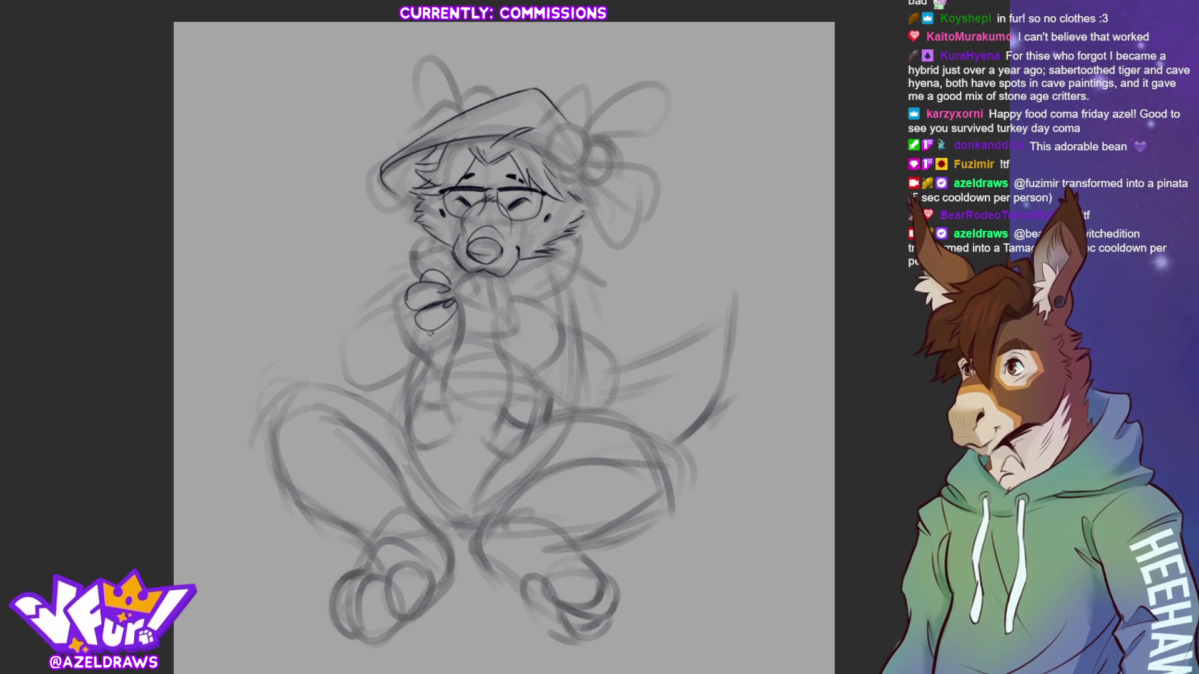
key("ctrl+z")
key("ctrl+z")
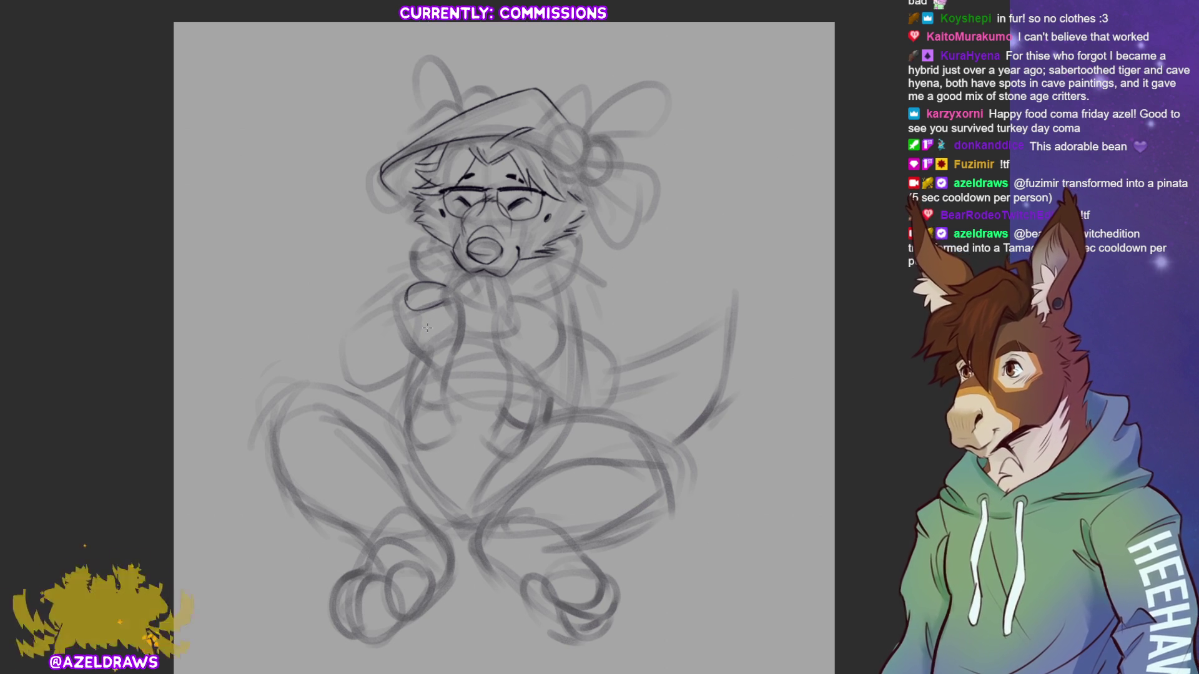
key("ctrl+z")
mouse_move(406, 308)
left_mouse_down()
mouse_move(420, 286)
mouse_move(445, 279)
mouse_move(459, 295)
mouse_move(417, 308)
mouse_move(456, 286)
mouse_move(439, 303)
mouse_move(456, 314)
left_mouse_up()
key("ctrl+z")
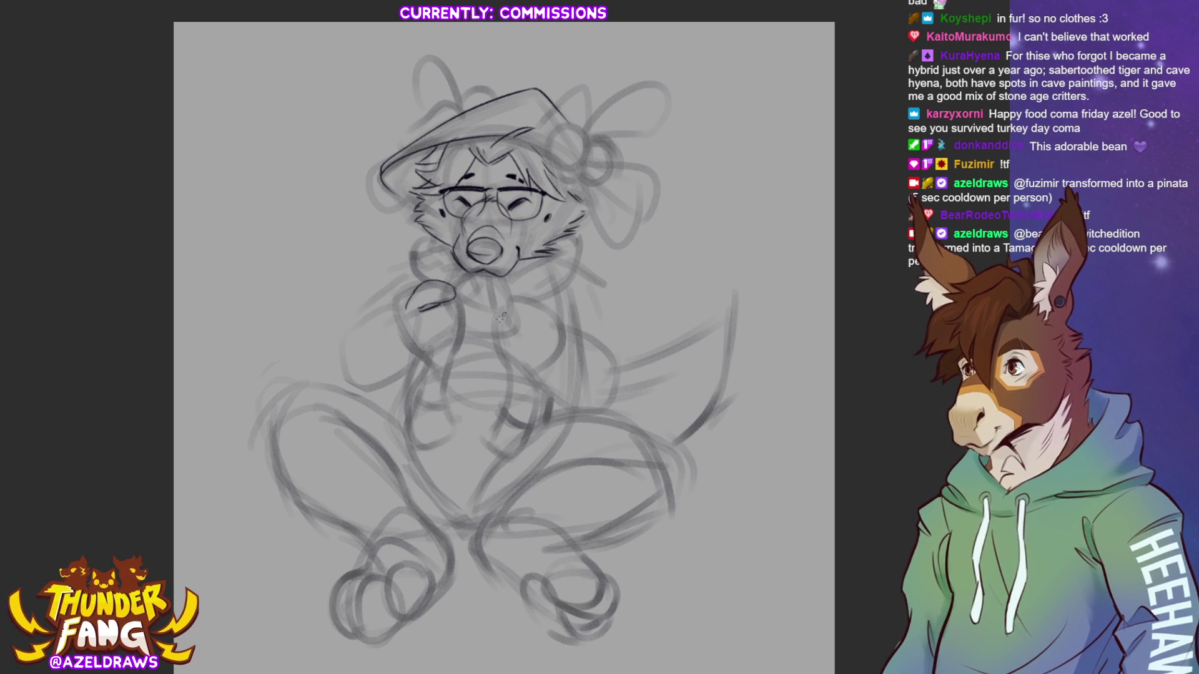
mouse_move(440, 362)
left_mouse_down()
mouse_move(464, 338)
mouse_move(454, 308)
mouse_move(442, 324)
mouse_move(461, 291)
left_mouse_up()
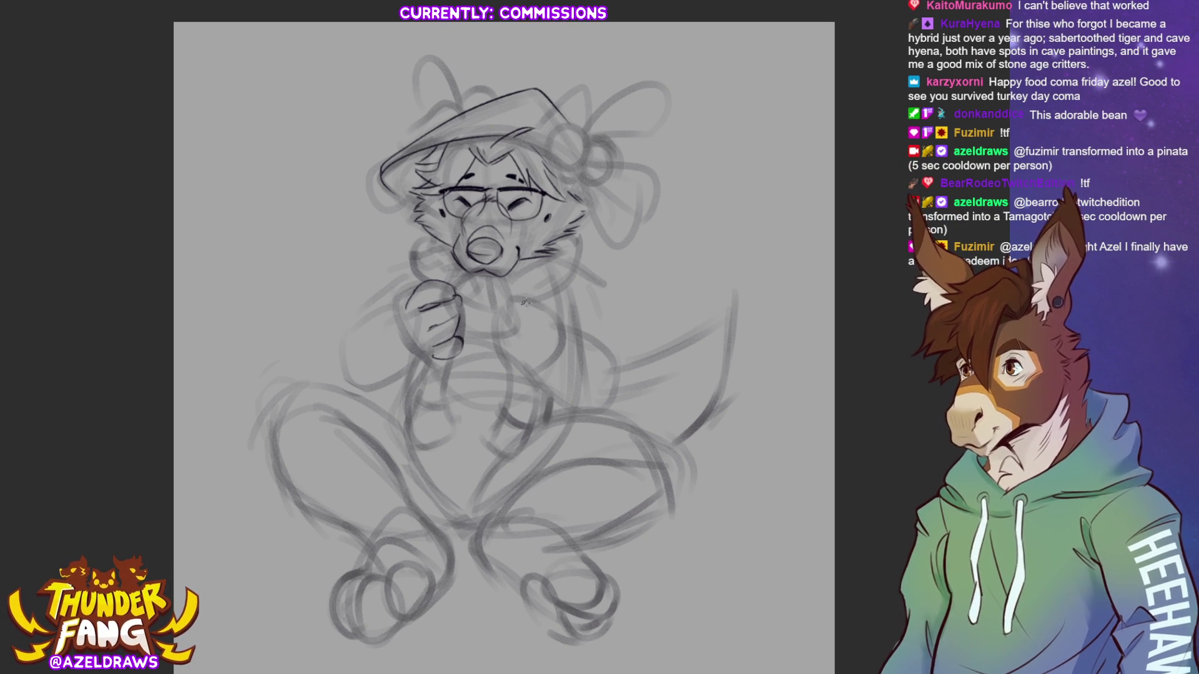
mouse_move(447, 297)
left_mouse_down()
mouse_move(458, 290)
mouse_move(463, 312)
mouse_move(406, 310)
mouse_move(413, 338)
left_mouse_up()
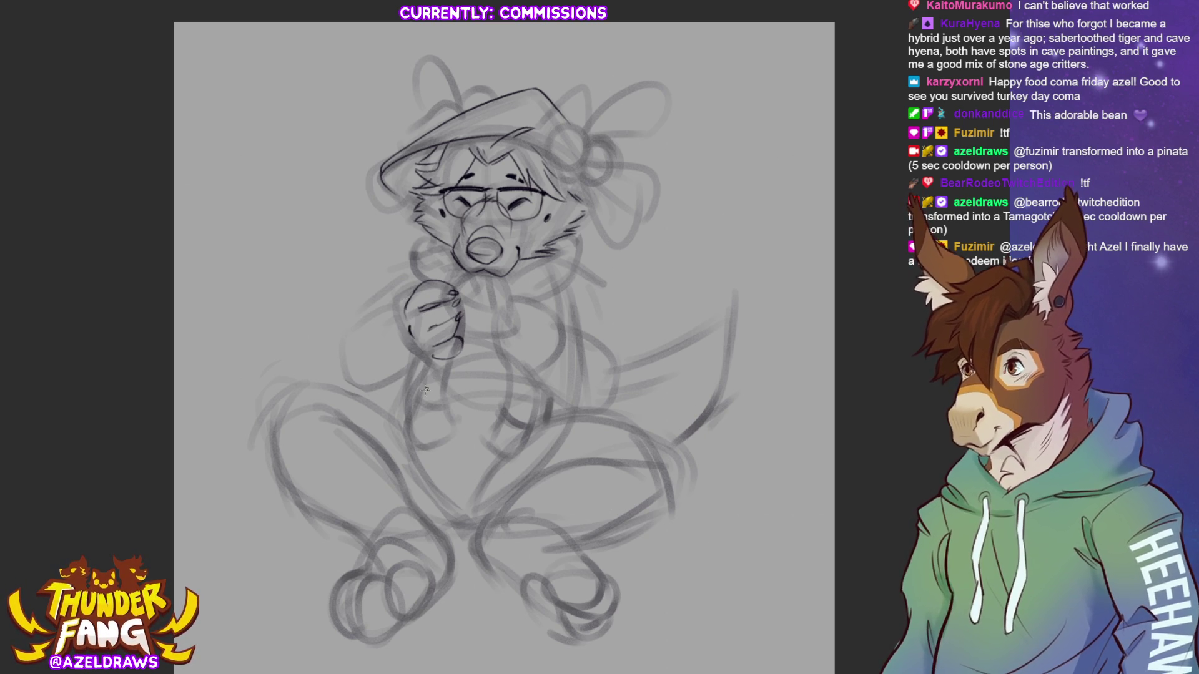
mouse_move(409, 288)
left_mouse_down()
mouse_move(403, 330)
mouse_move(440, 362)
mouse_move(467, 336)
left_mouse_up()
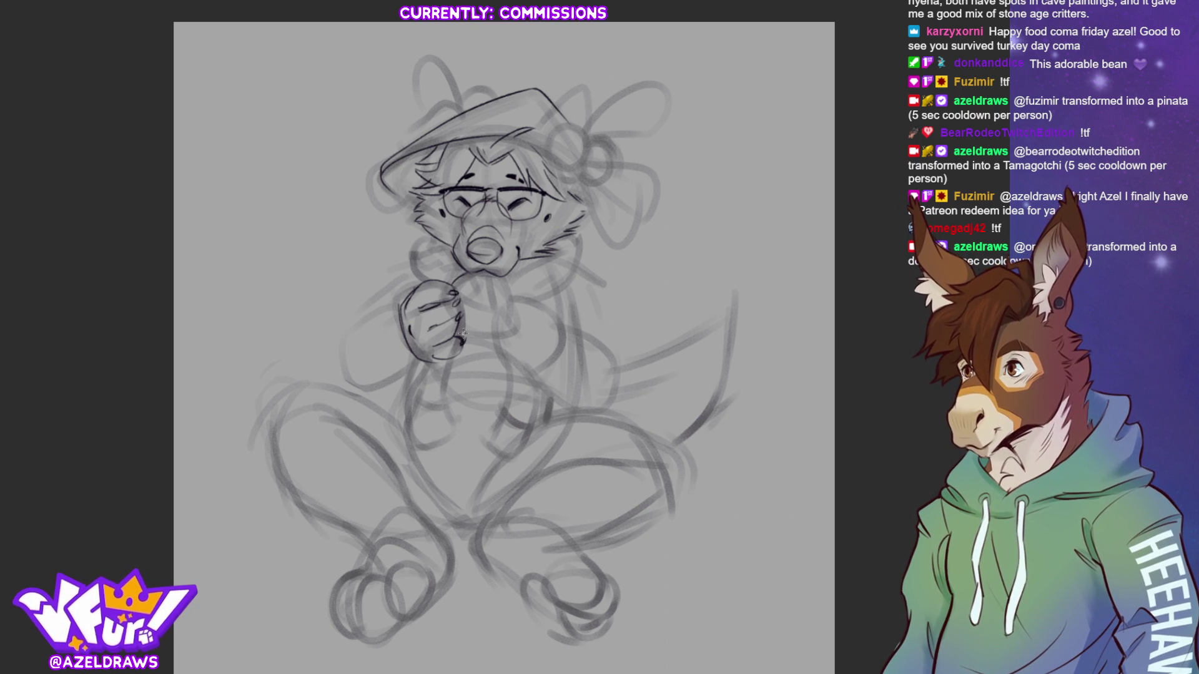
Ink the right paw's edges, the line under the left paw, and the cup between the paws.
mouse_move(460, 336)
left_mouse_down()
mouse_move(525, 331)
mouse_move(555, 307)
mouse_move(558, 328)
left_mouse_up()
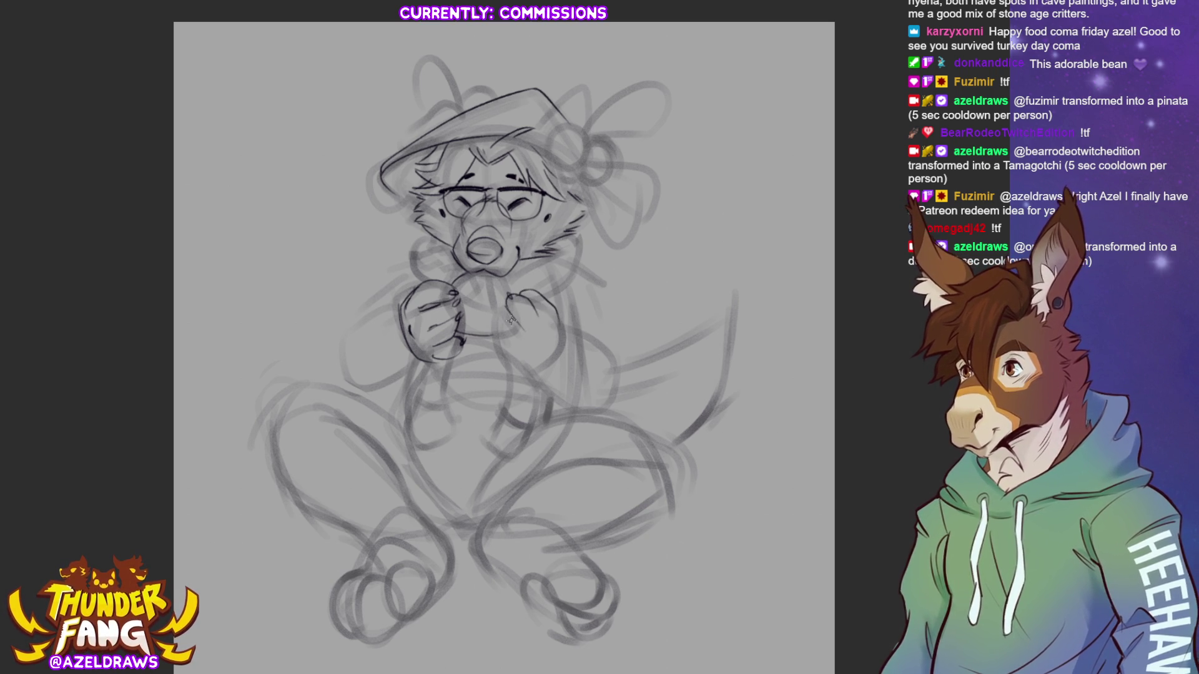
mouse_move(507, 311)
left_mouse_down()
mouse_move(527, 338)
mouse_move(498, 311)
mouse_move(505, 338)
mouse_move(485, 342)
mouse_move(522, 374)
mouse_move(556, 338)
left_mouse_up()
mouse_move(505, 301)
left_mouse_down()
mouse_move(497, 318)
mouse_move(530, 290)
left_mouse_up()
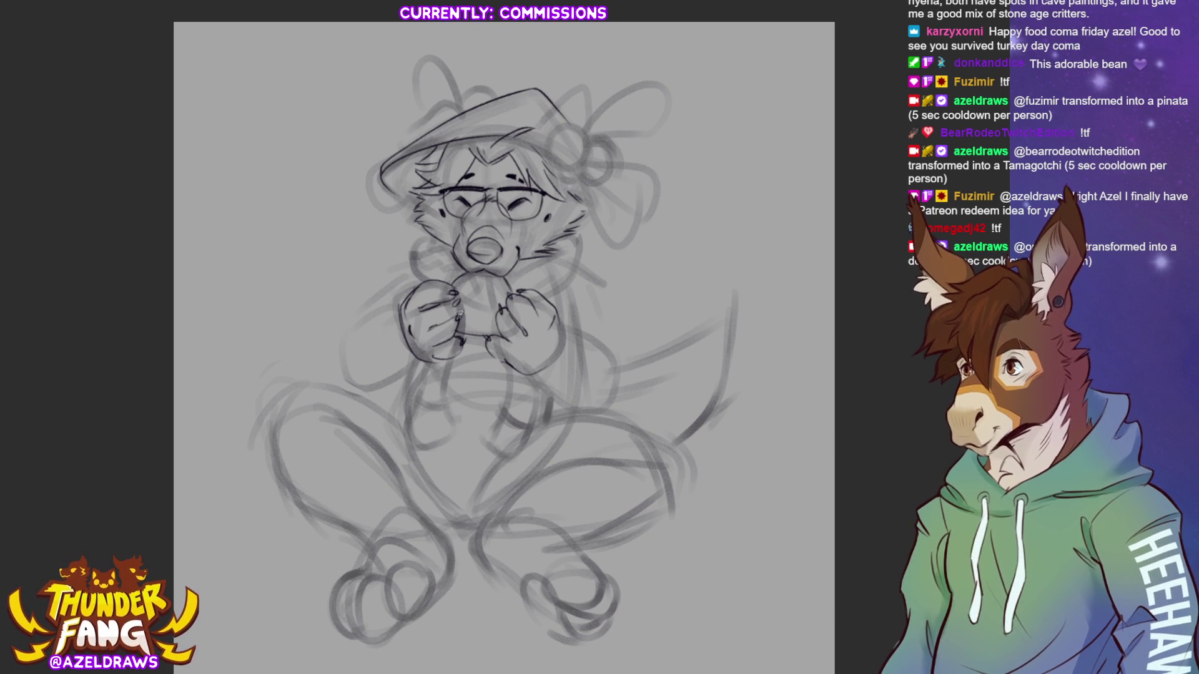
mouse_move(470, 291)
left_mouse_down()
mouse_move(497, 294)
mouse_move(493, 334)
left_mouse_up()
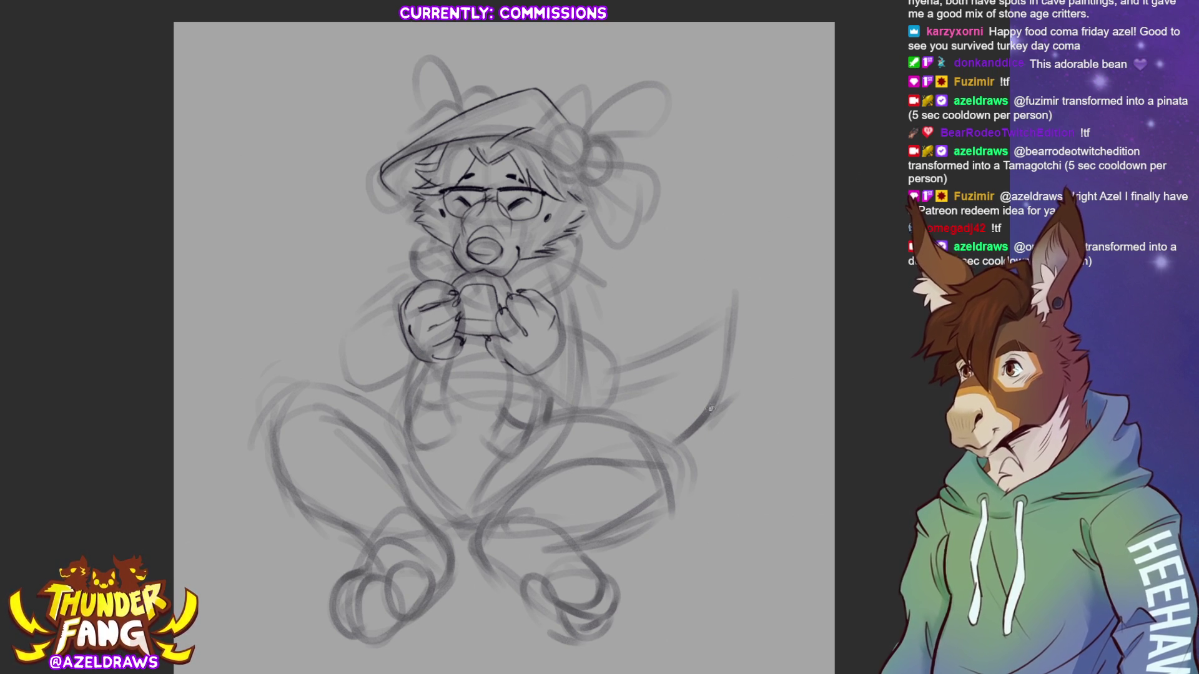
Hatch fur strokes along both cheeks and jaws, then start the legs below the paws.
mouse_move(428, 240)
left_mouse_down()
mouse_move(412, 241)
mouse_move(463, 276)
left_mouse_up()
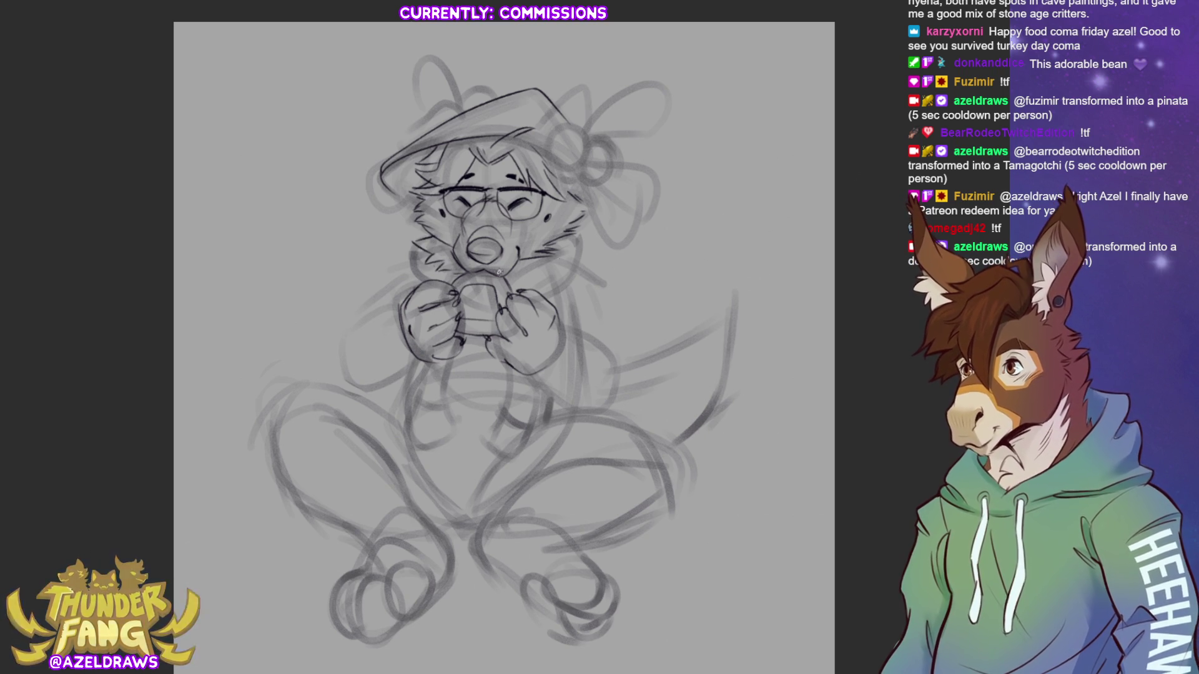
mouse_move(563, 239)
left_mouse_down()
mouse_move(531, 281)
mouse_move(556, 262)
left_mouse_up()
left_click_drag(416, 250, 430, 283)
mouse_move(572, 259)
left_mouse_down()
mouse_move(540, 298)
mouse_move(564, 258)
mouse_move(522, 297)
left_mouse_up()
mouse_move(425, 252)
left_mouse_down()
mouse_move(422, 274)
mouse_move(439, 272)
left_mouse_up()
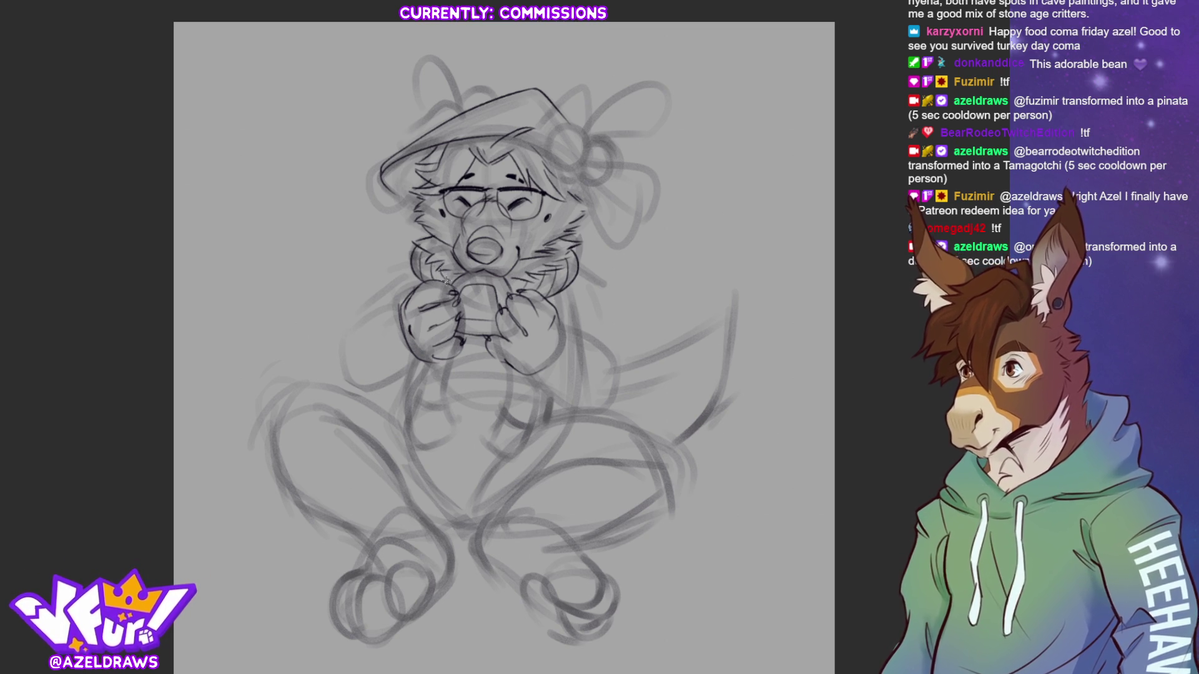
left_click_drag(454, 358, 446, 400)
left_click_drag(420, 366, 424, 407)
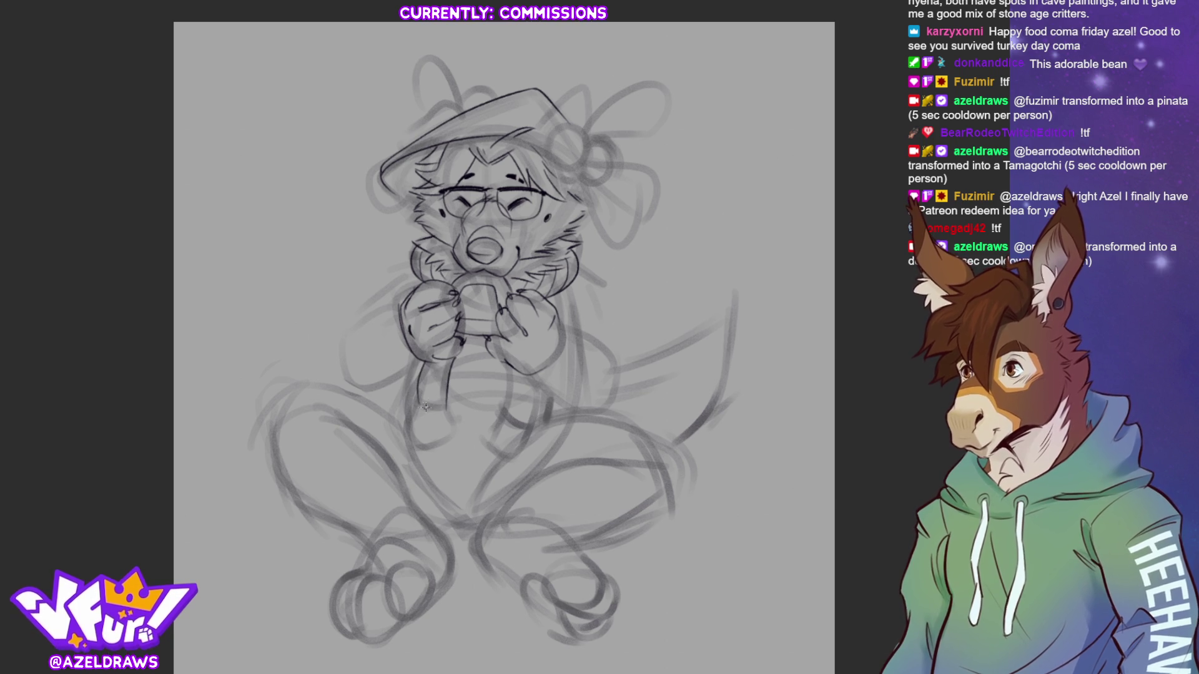
Undo the stray line, ink both legs and feet below the cup, and add a pom-pom at the hat tip.
key("ctrl+z")
mouse_move(452, 366)
left_mouse_down()
mouse_move(422, 372)
mouse_move(448, 370)
mouse_move(416, 407)
mouse_move(446, 409)
left_mouse_up()
mouse_move(416, 411)
left_mouse_down()
mouse_move(446, 413)
mouse_move(413, 445)
mouse_move(453, 435)
mouse_move(433, 442)
left_mouse_up()
mouse_move(508, 356)
left_mouse_down()
mouse_move(496, 426)
mouse_move(529, 426)
left_mouse_up()
mouse_move(537, 382)
left_mouse_down()
mouse_move(535, 428)
mouse_move(508, 421)
mouse_move(516, 456)
left_mouse_up()
left_click_drag(502, 441, 507, 456)
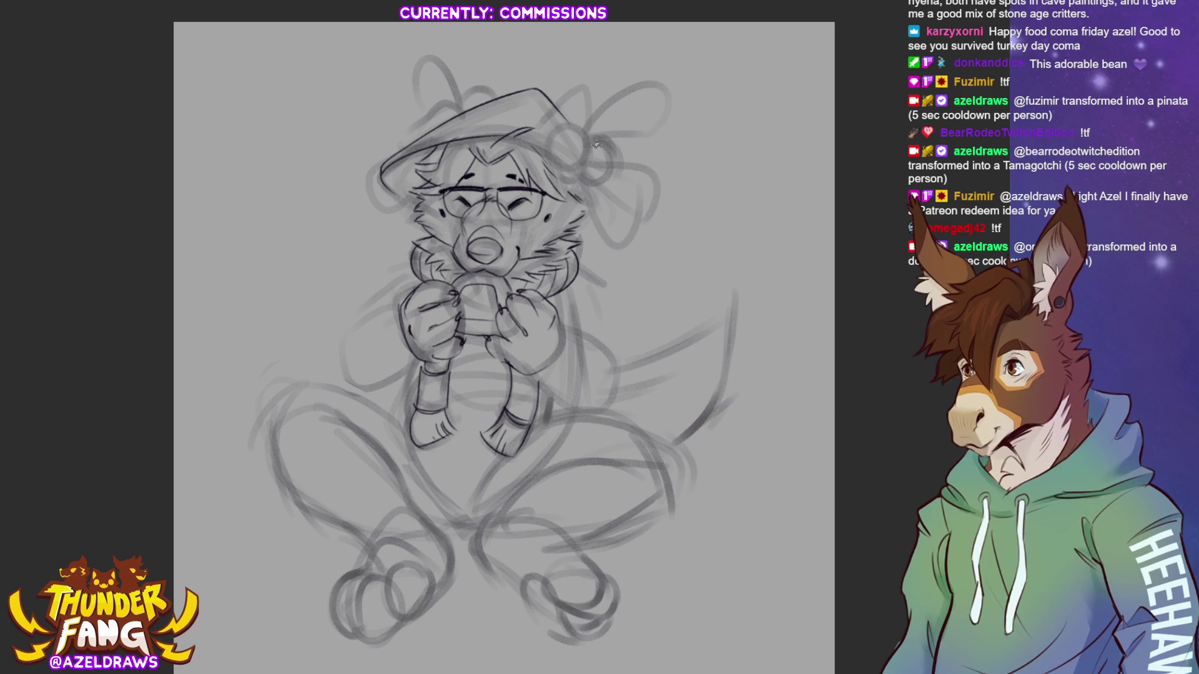
mouse_move(557, 122)
left_mouse_down()
mouse_move(546, 150)
mouse_move(587, 149)
mouse_move(578, 128)
mouse_move(553, 147)
mouse_move(595, 147)
mouse_move(583, 174)
mouse_move(615, 162)
mouse_move(590, 134)
mouse_move(585, 163)
mouse_move(600, 166)
mouse_move(619, 149)
mouse_move(632, 85)
mouse_move(662, 122)
mouse_move(596, 135)
mouse_move(640, 89)
mouse_move(655, 105)
mouse_move(587, 137)
mouse_move(591, 212)
mouse_move(632, 247)
mouse_move(639, 184)
mouse_move(583, 178)
mouse_move(603, 226)
mouse_move(632, 235)
mouse_move(616, 182)
mouse_move(596, 180)
mouse_move(617, 238)
left_mouse_up()
Hatch the lower bow loop, ink the ear and upper hat edge, then undo a misplaced cheek stroke.
mouse_move(587, 178)
left_mouse_down()
mouse_move(632, 214)
mouse_move(622, 197)
mouse_move(655, 209)
mouse_move(650, 176)
mouse_move(607, 177)
mouse_move(637, 159)
mouse_move(662, 187)
mouse_move(637, 224)
left_mouse_up()
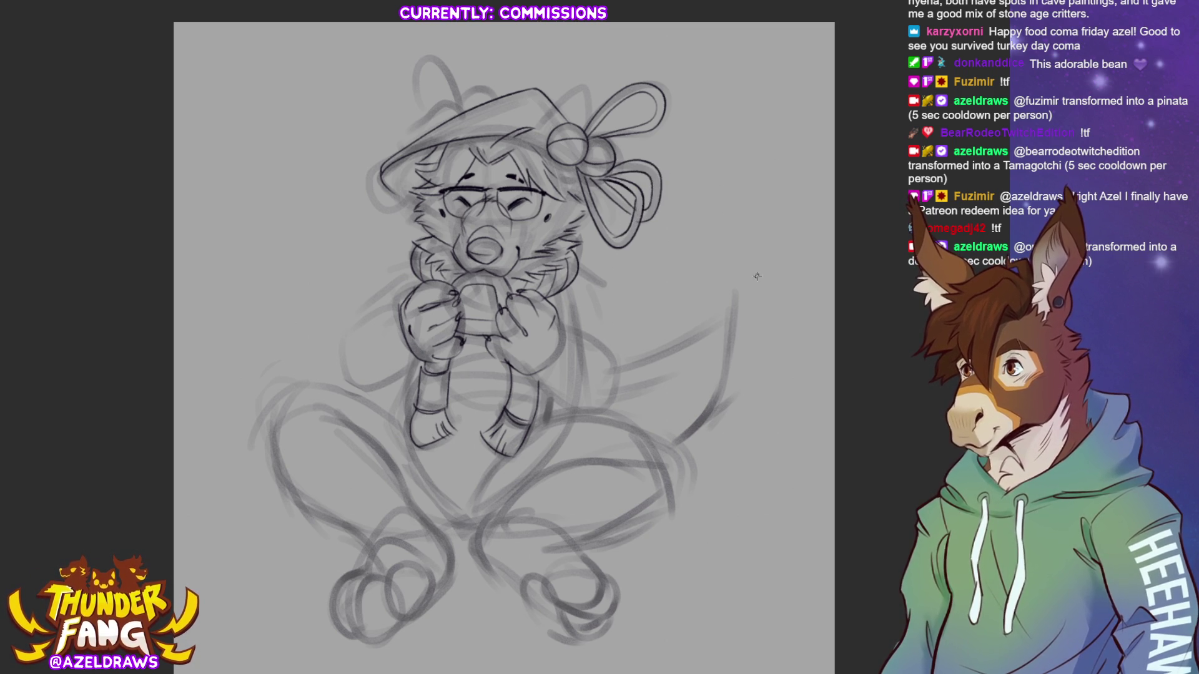
mouse_move(566, 116)
left_mouse_down()
mouse_move(556, 99)
mouse_move(593, 116)
mouse_move(579, 107)
mouse_move(574, 126)
left_mouse_up()
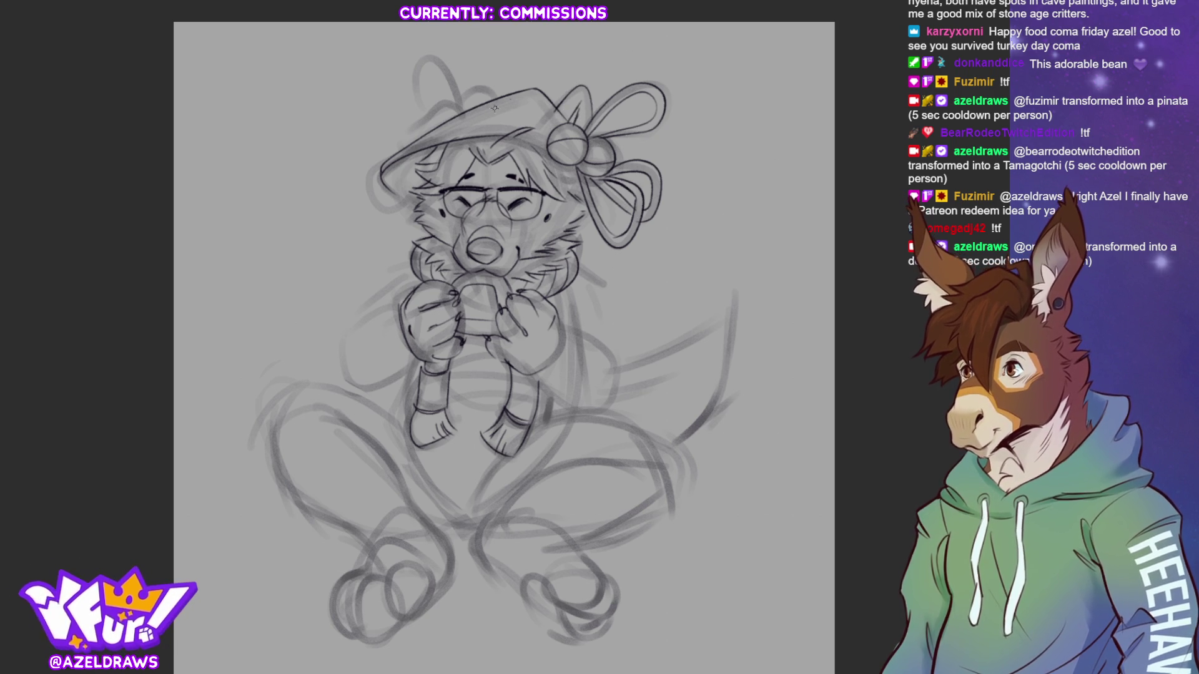
mouse_move(552, 108)
left_mouse_down()
mouse_move(542, 118)
mouse_move(544, 99)
left_mouse_up()
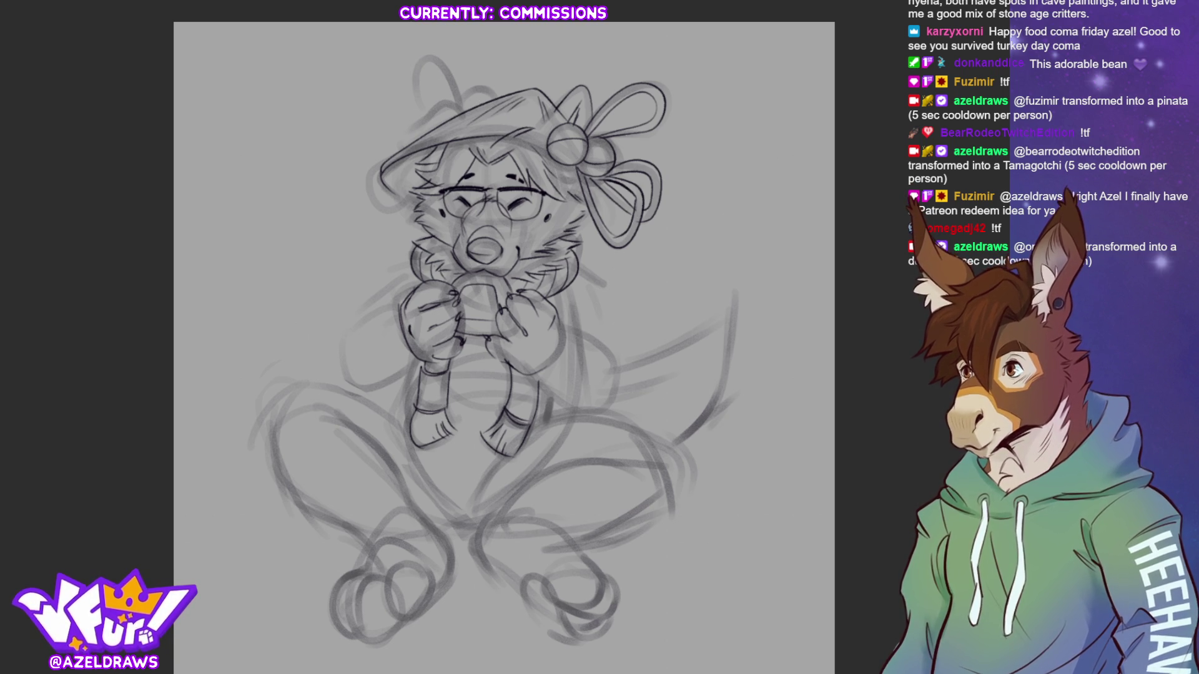
scroll(504, 340, "down", 1)
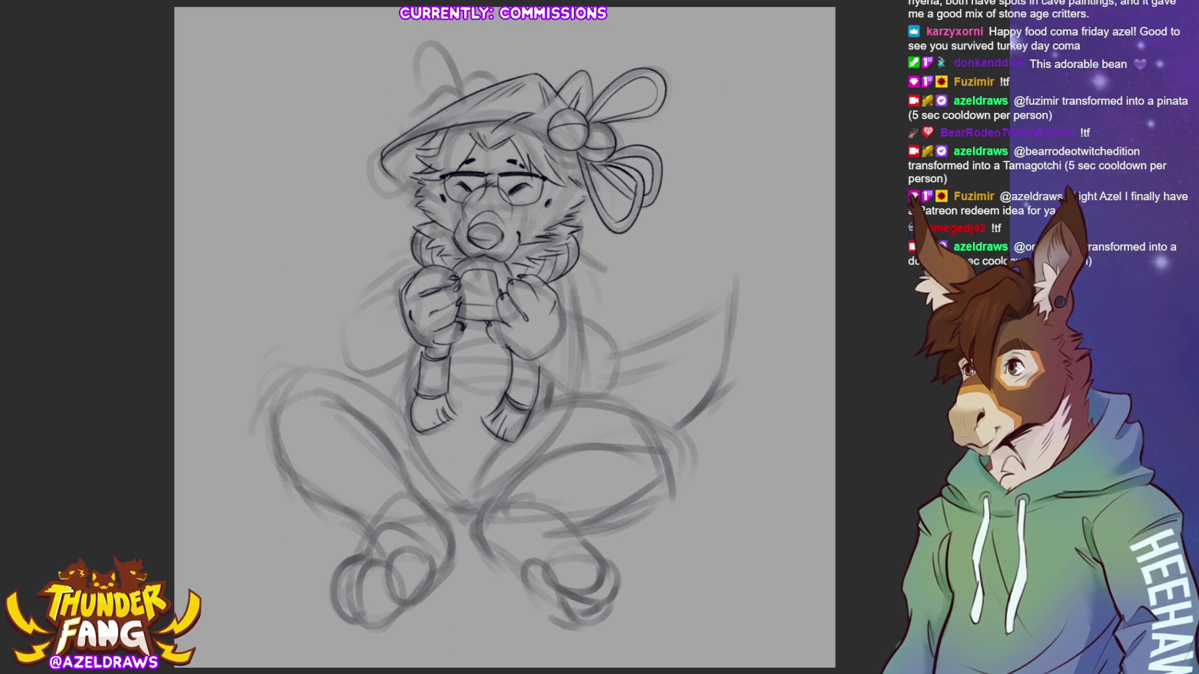
mouse_move(407, 250)
left_mouse_down()
mouse_move(384, 261)
mouse_move(357, 304)
left_mouse_up()
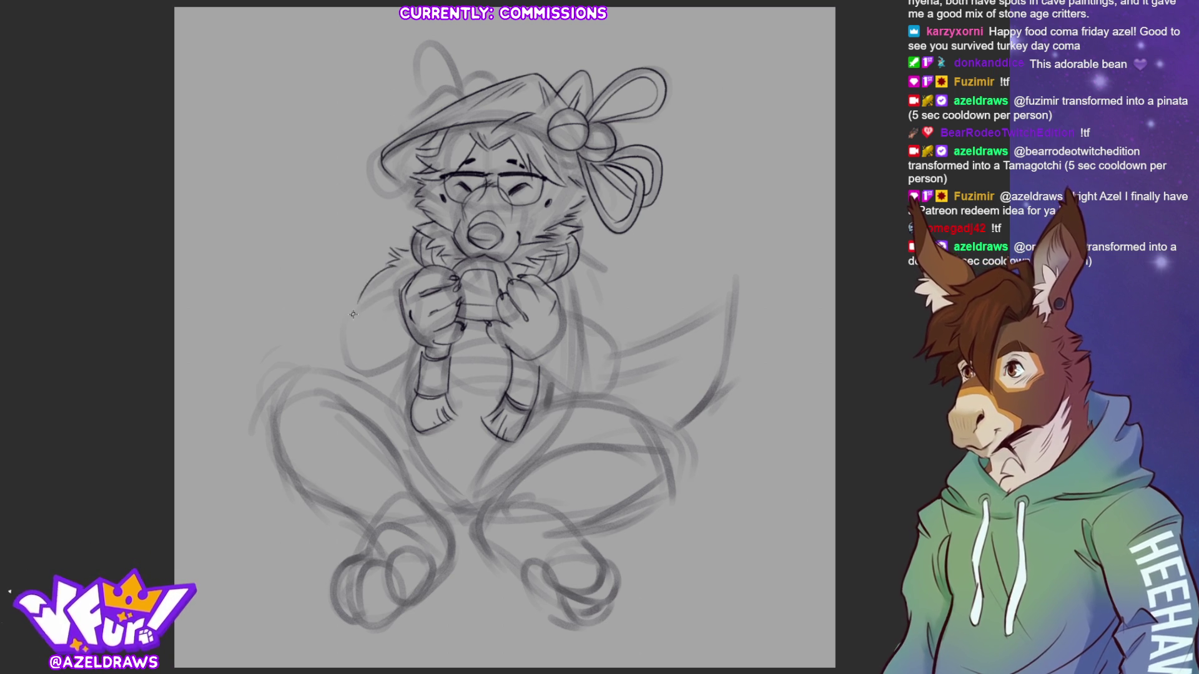
key("ctrl+z")
Redraw the left arm as a longer curve down to the hands and add neck fur tufts.
mouse_move(394, 264)
left_mouse_down()
mouse_move(341, 316)
mouse_move(341, 341)
mouse_move(359, 315)
mouse_move(406, 295)
left_mouse_up()
mouse_move(342, 340)
left_mouse_down()
mouse_move(347, 361)
mouse_move(412, 337)
left_mouse_up()
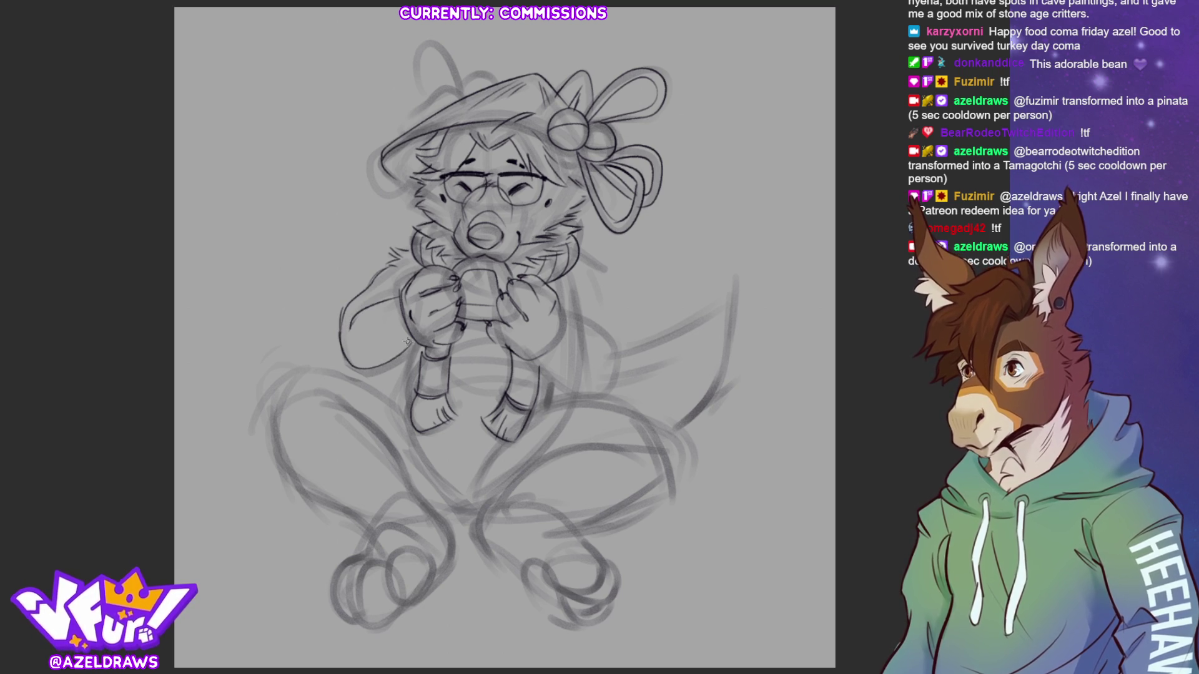
left_click_drag(578, 250, 606, 270)
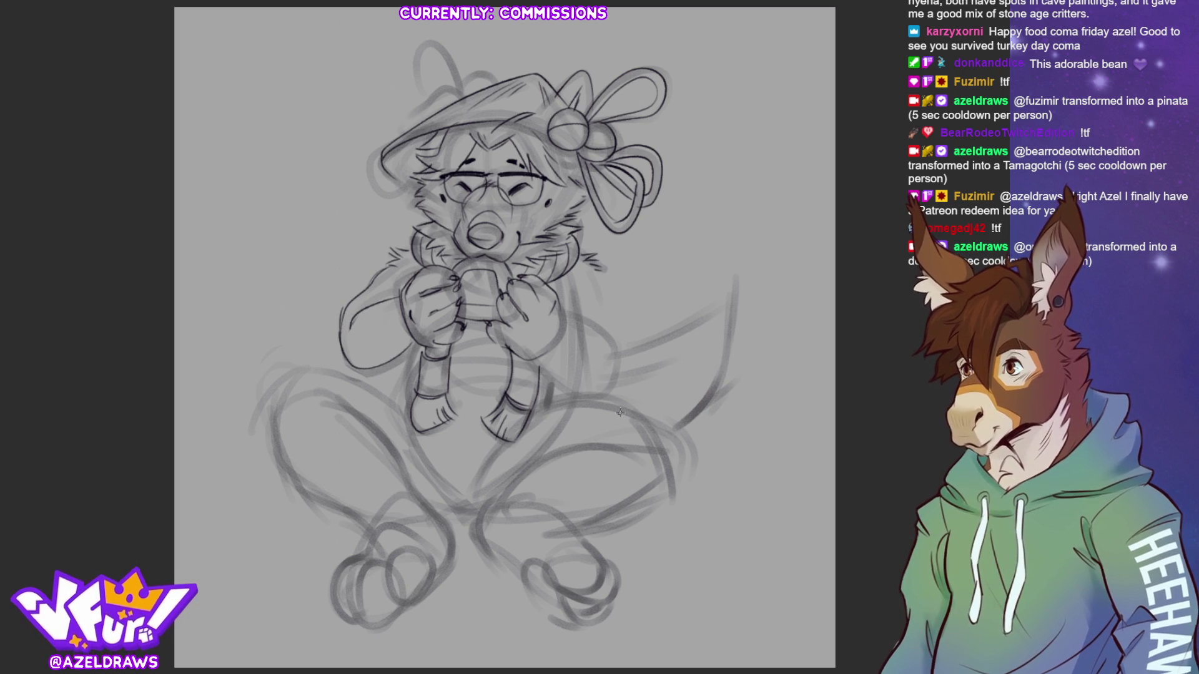
Ink the ear and hair beside the hat, the hat's top edge, and the ear loop above.
left_click_drag(381, 164, 412, 190)
mouse_move(392, 139)
left_mouse_down()
mouse_move(362, 164)
mouse_move(402, 207)
mouse_move(402, 194)
left_mouse_up()
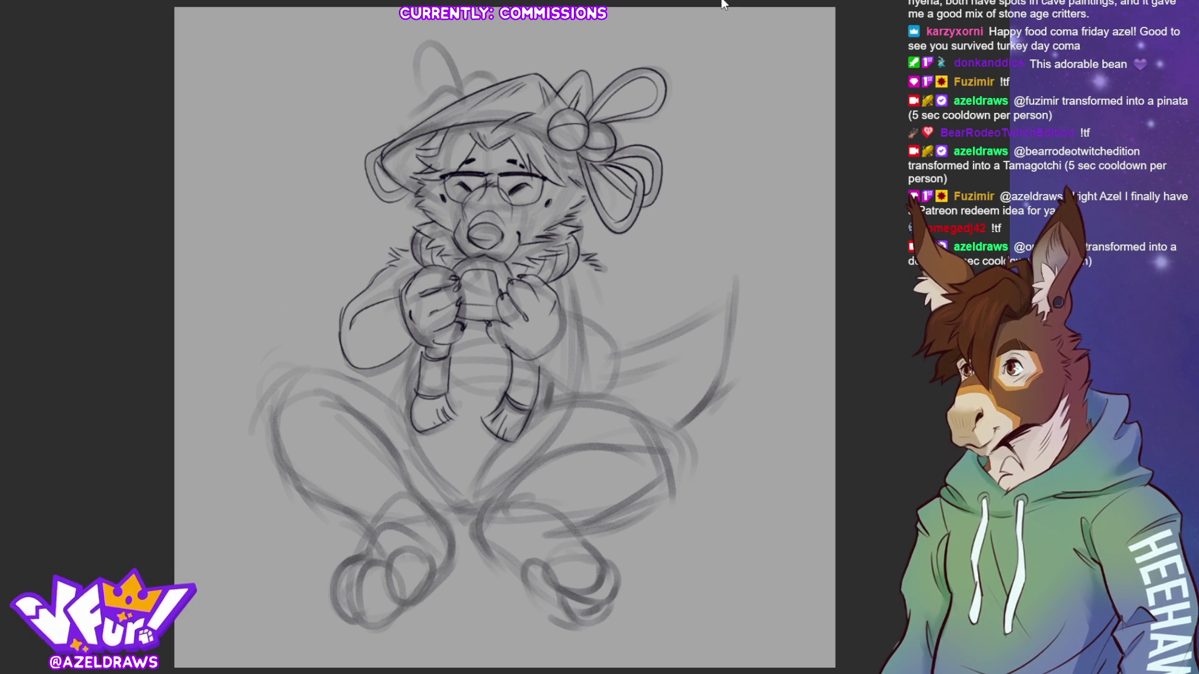
mouse_move(395, 116)
left_mouse_down()
mouse_move(422, 123)
mouse_move(411, 108)
mouse_move(445, 86)
mouse_move(489, 87)
mouse_move(441, 50)
mouse_move(417, 84)
left_mouse_up()
mouse_move(436, 55)
left_mouse_down()
mouse_move(428, 100)
mouse_move(430, 86)
left_mouse_up()
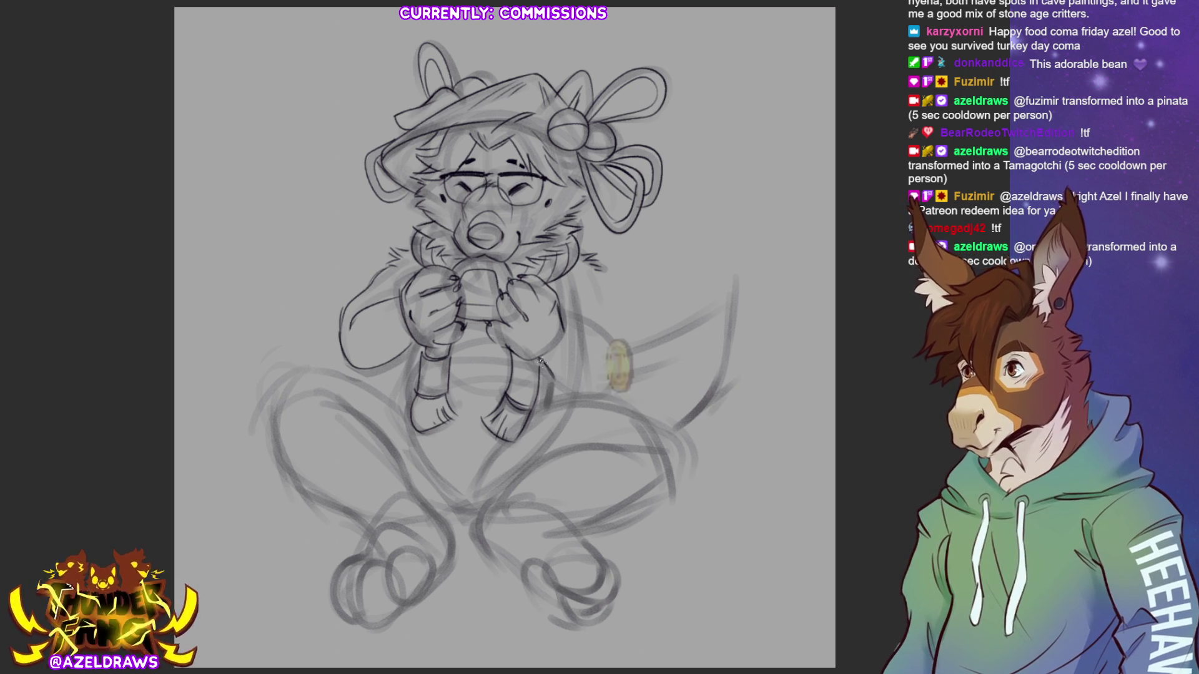
Outline the right thigh and add fur strokes at the right shoulder and below the left foot.
left_click_drag(622, 374, 563, 396)
mouse_move(570, 322)
left_mouse_down()
mouse_move(611, 341)
mouse_move(622, 367)
left_mouse_up()
left_click_drag(594, 277, 620, 377)
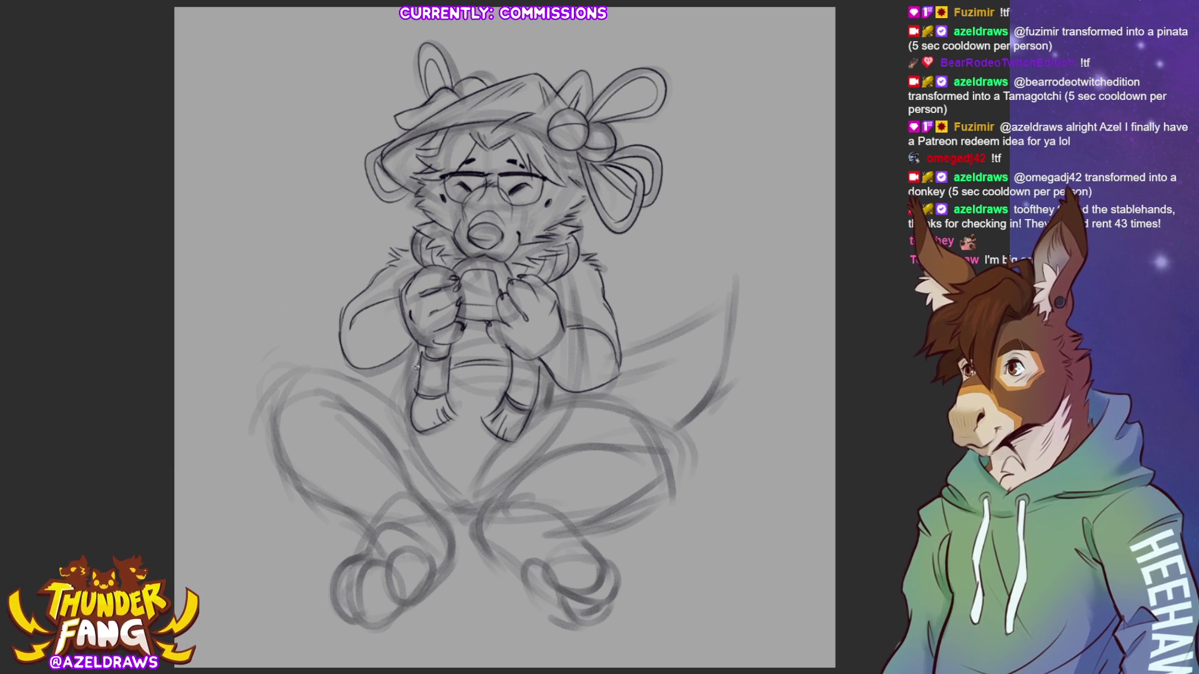
mouse_move(452, 421)
left_mouse_down()
mouse_move(423, 441)
mouse_move(465, 499)
left_mouse_up()
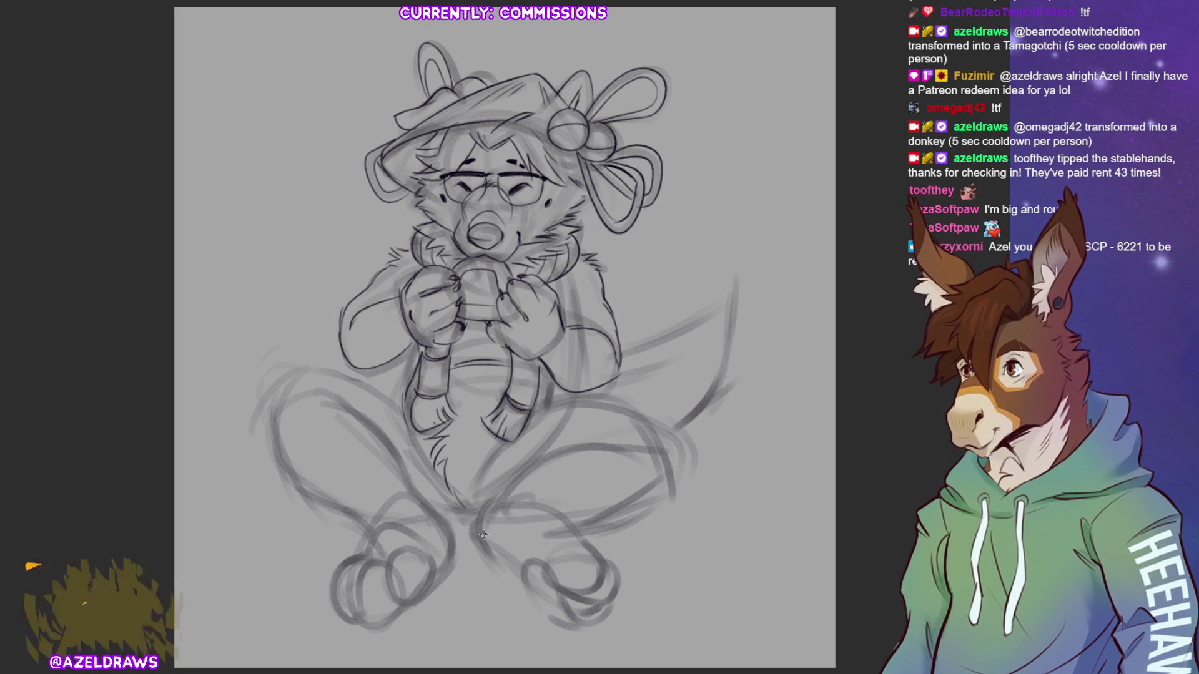
Ink the left thigh's outer and inner lines with fur strokes along its top.
mouse_move(273, 415)
left_mouse_down()
mouse_move(302, 371)
mouse_move(341, 369)
mouse_move(411, 414)
mouse_move(431, 461)
left_mouse_up()
mouse_move(312, 363)
left_mouse_down()
mouse_move(271, 379)
mouse_move(282, 422)
mouse_move(301, 435)
mouse_move(275, 437)
mouse_move(383, 555)
left_mouse_up()
mouse_move(341, 398)
left_mouse_down()
mouse_move(400, 452)
mouse_move(429, 519)
mouse_move(373, 541)
mouse_move(359, 576)
mouse_move(374, 622)
left_mouse_up()
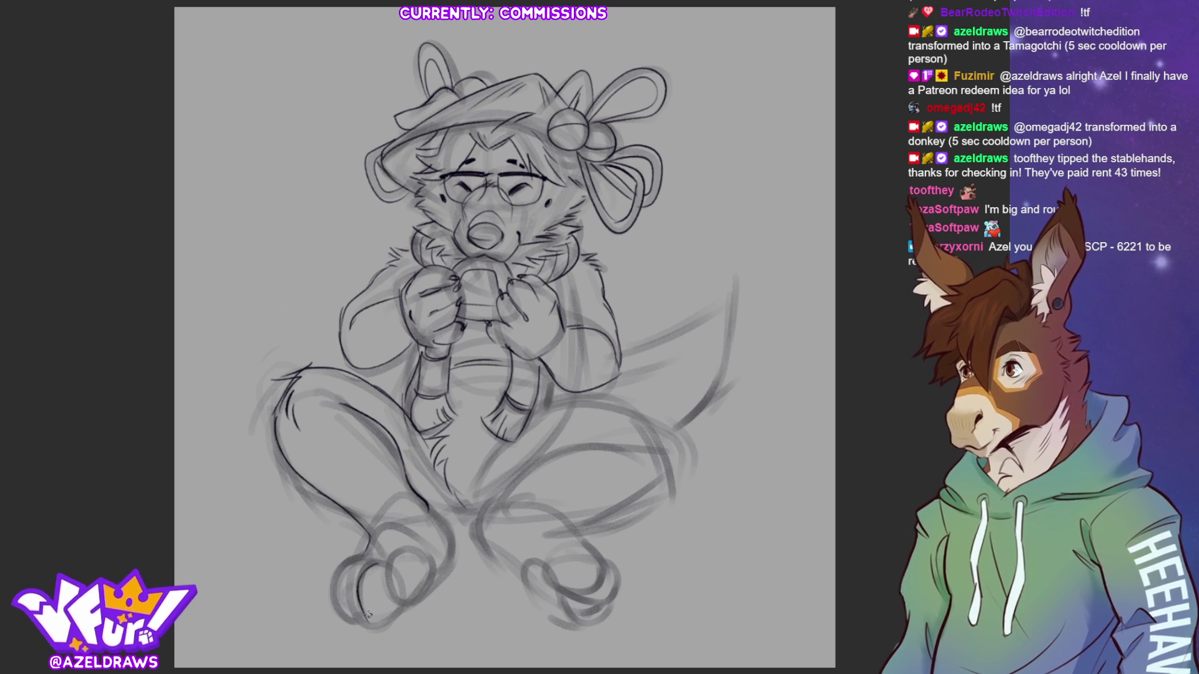
Undo the stray foot stroke, then outline the left foot's sole, toes and left edge.
key("ctrl+z")
mouse_move(365, 564)
left_mouse_down()
mouse_move(350, 615)
mouse_move(403, 607)
left_mouse_up()
mouse_move(407, 548)
left_mouse_down()
mouse_move(395, 557)
mouse_move(403, 610)
left_mouse_up()
left_click_drag(431, 527, 428, 532)
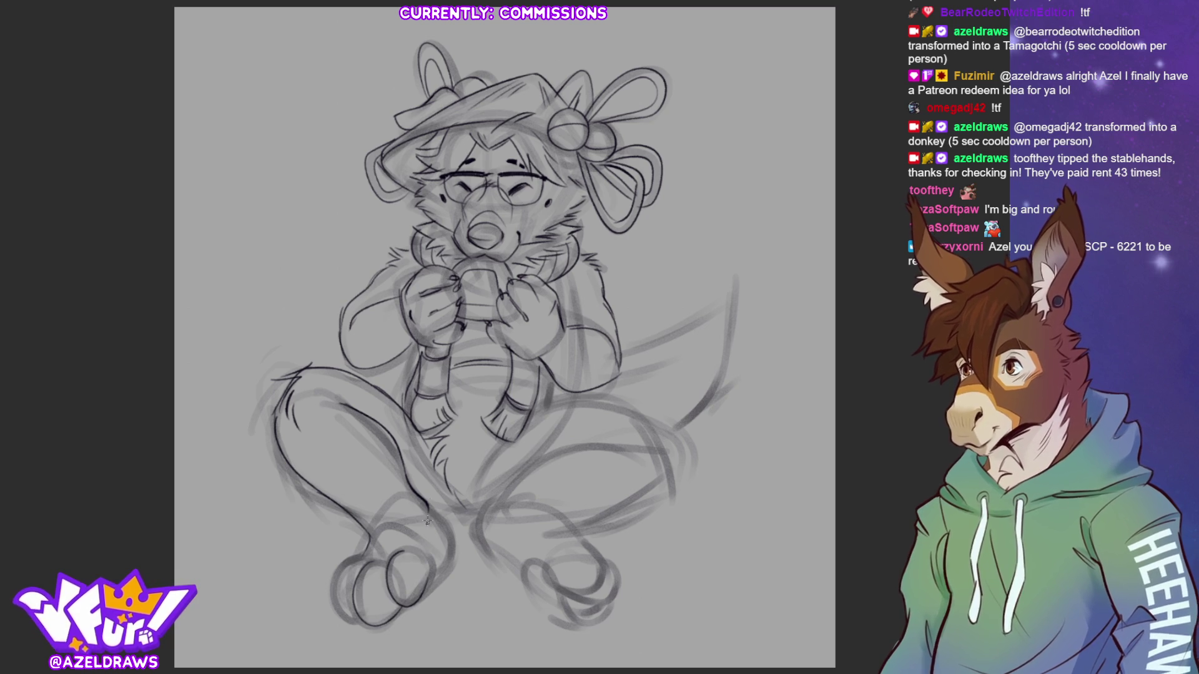
mouse_move(392, 595)
left_mouse_down()
mouse_move(399, 606)
mouse_move(365, 619)
mouse_move(350, 607)
mouse_move(361, 611)
left_mouse_up()
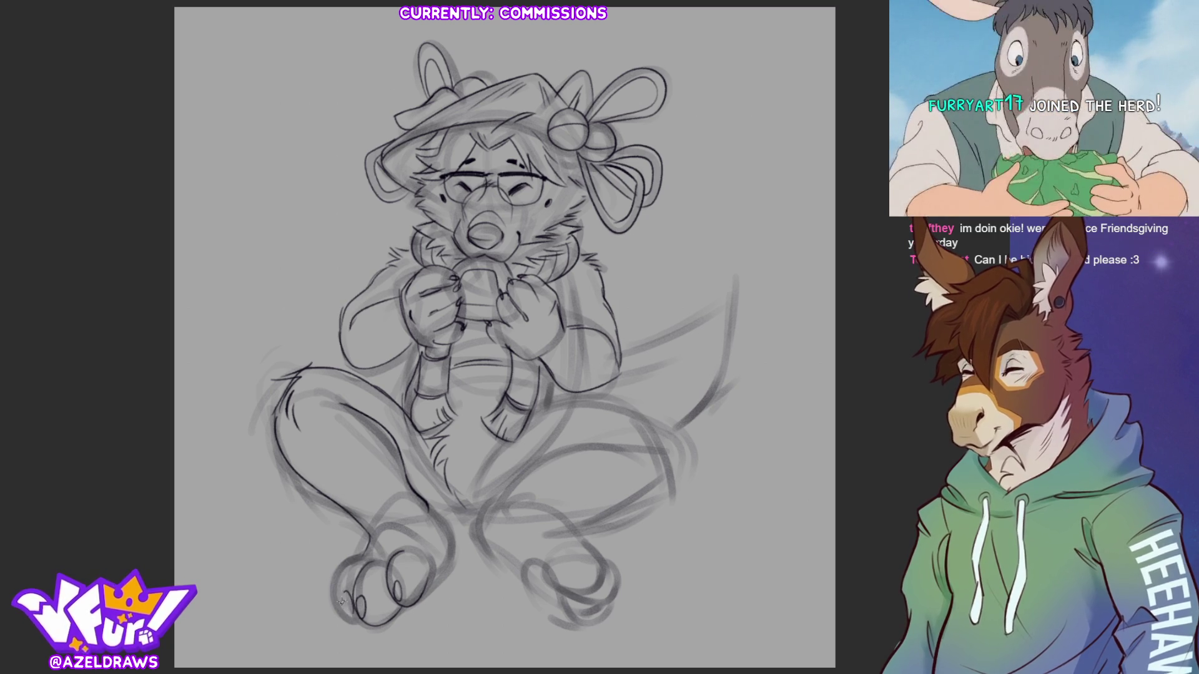
left_click_drag(345, 565, 333, 592)
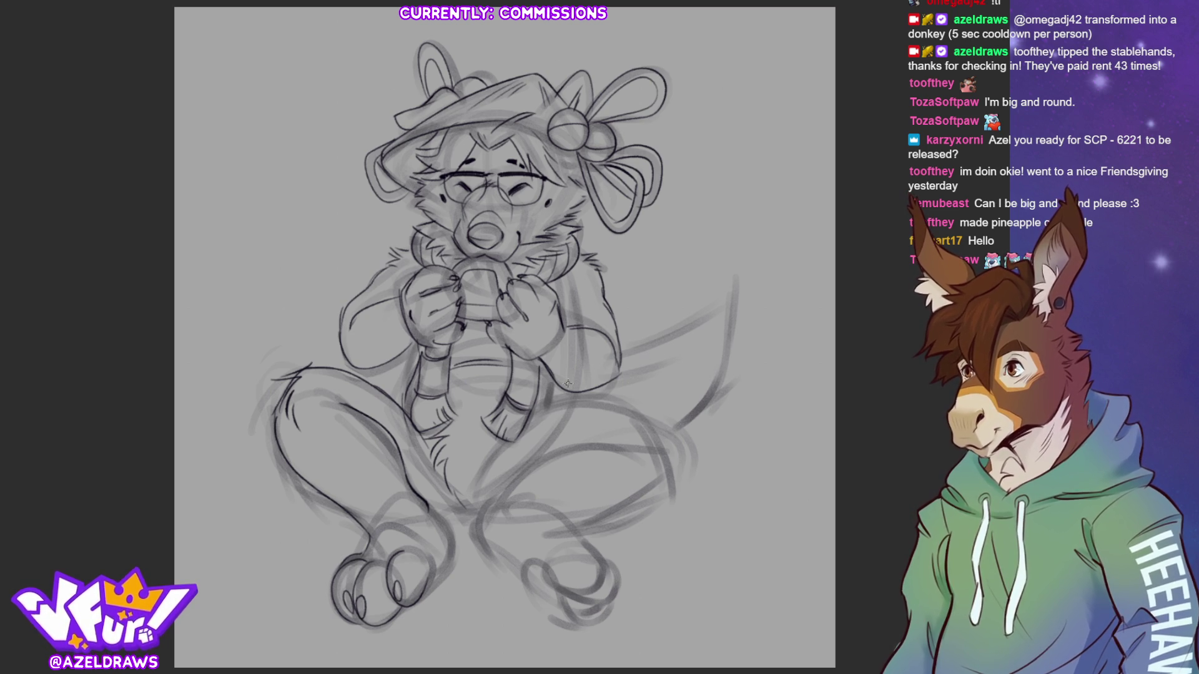
Ink the lines under both arms, detail the left hand, and redraw the right hand around the cup.
mouse_move(580, 394)
left_mouse_down()
mouse_move(619, 380)
mouse_move(625, 365)
left_mouse_up()
left_click_drag(339, 355, 357, 365)
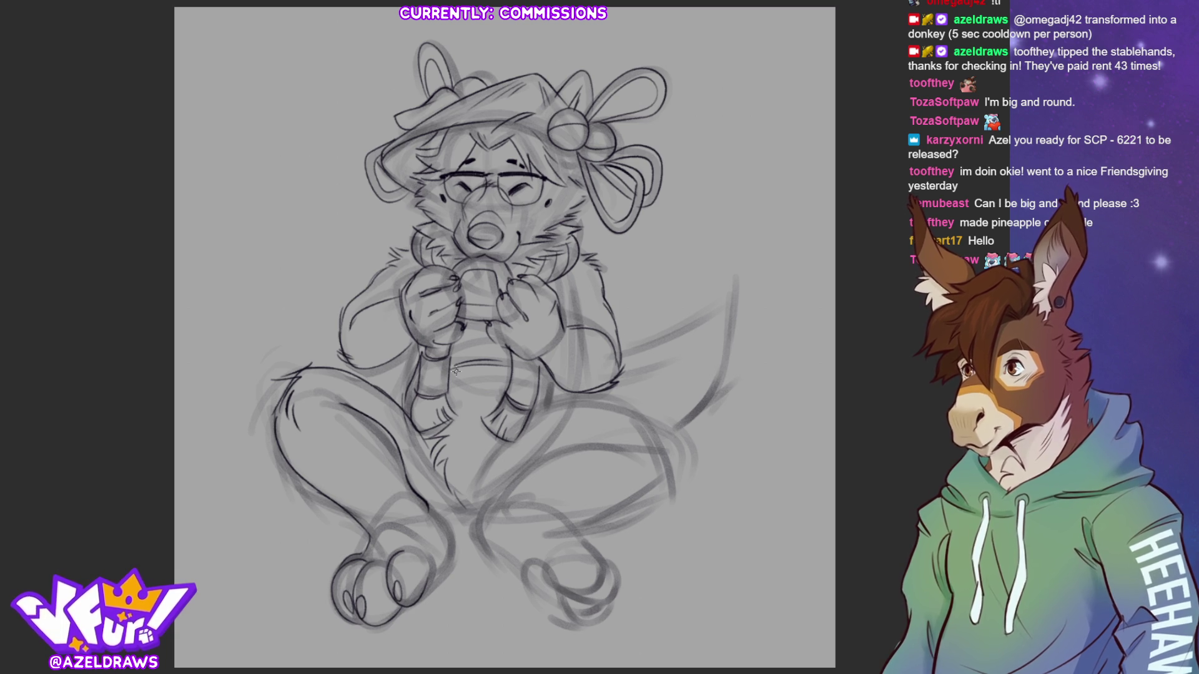
left_click_drag(412, 274, 432, 338)
left_click_drag(434, 331, 428, 345)
left_click_drag(514, 326, 552, 296)
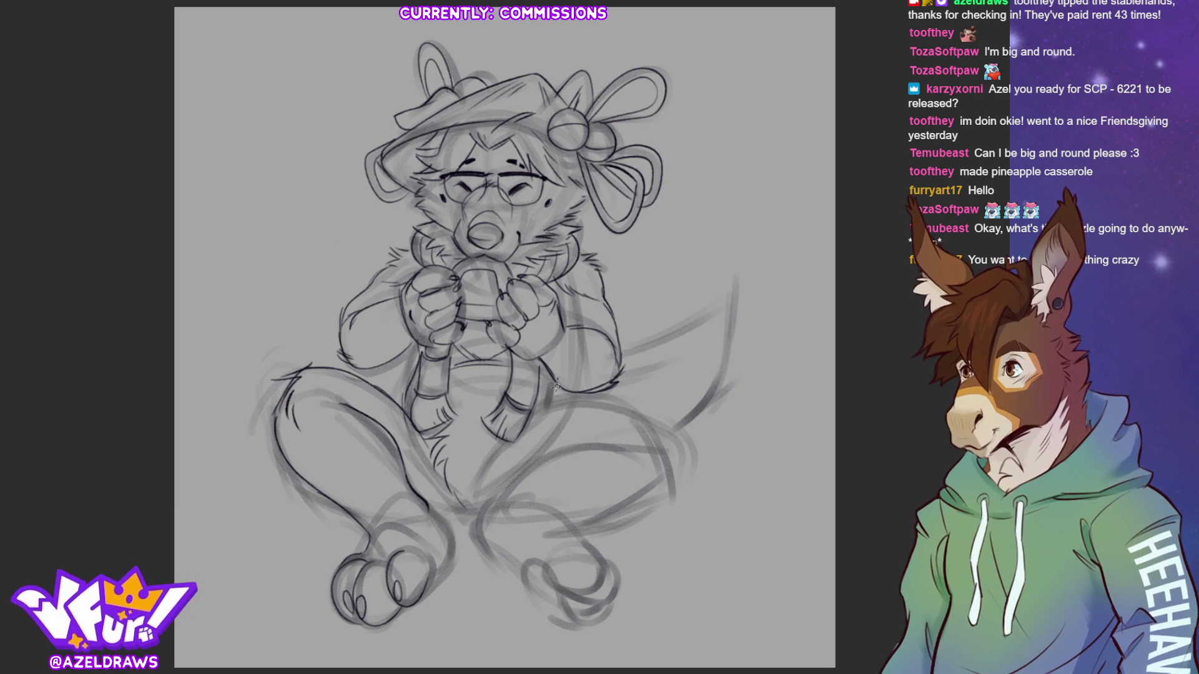
Ink the right thigh's top and lower curves, undoing and redrawing the bottom line.
mouse_move(529, 423)
left_mouse_down()
mouse_move(550, 409)
mouse_move(655, 412)
left_mouse_up()
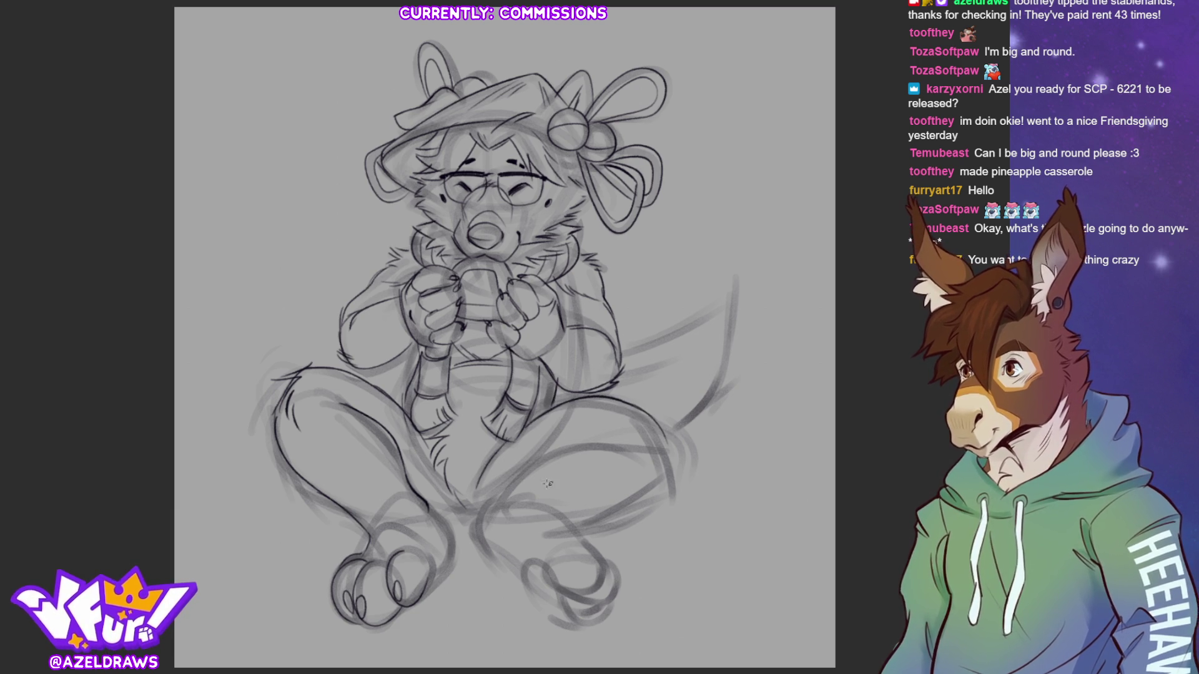
left_click_drag(578, 440, 534, 461)
left_click_drag(621, 437, 537, 456)
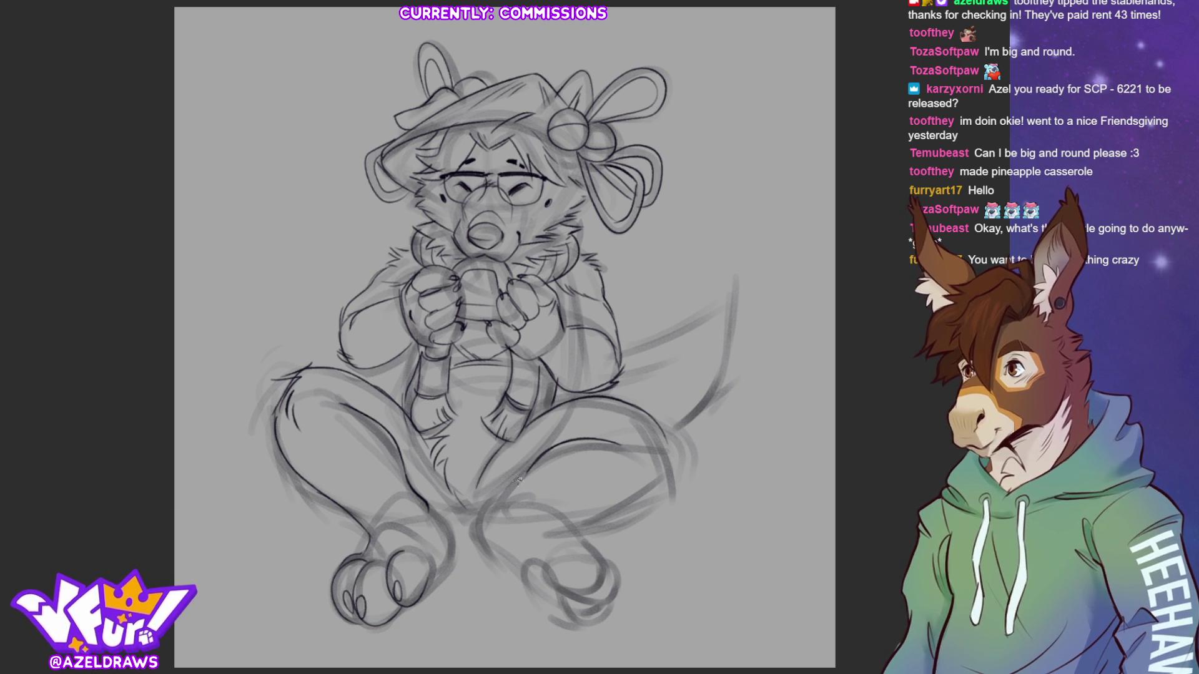
left_click_drag(575, 521, 661, 479)
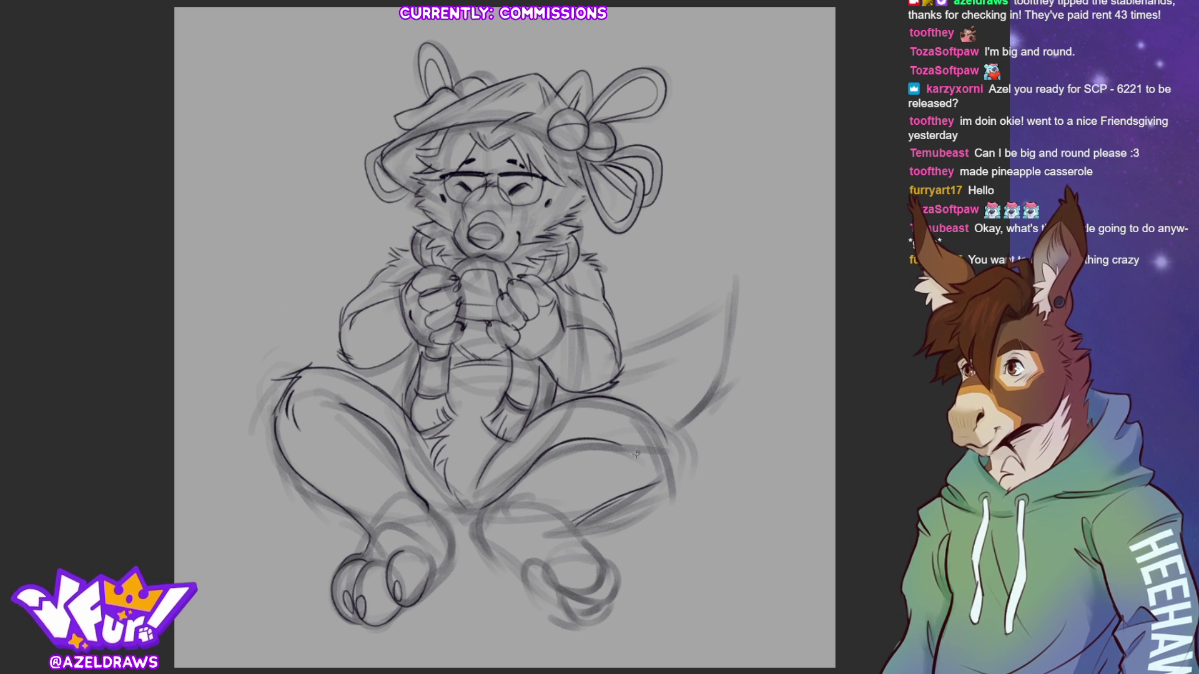
key("ctrl+z")
key("ctrl+z")
mouse_move(572, 528)
left_mouse_down()
mouse_move(662, 475)
mouse_move(664, 438)
mouse_move(677, 446)
mouse_move(643, 480)
left_mouse_up()
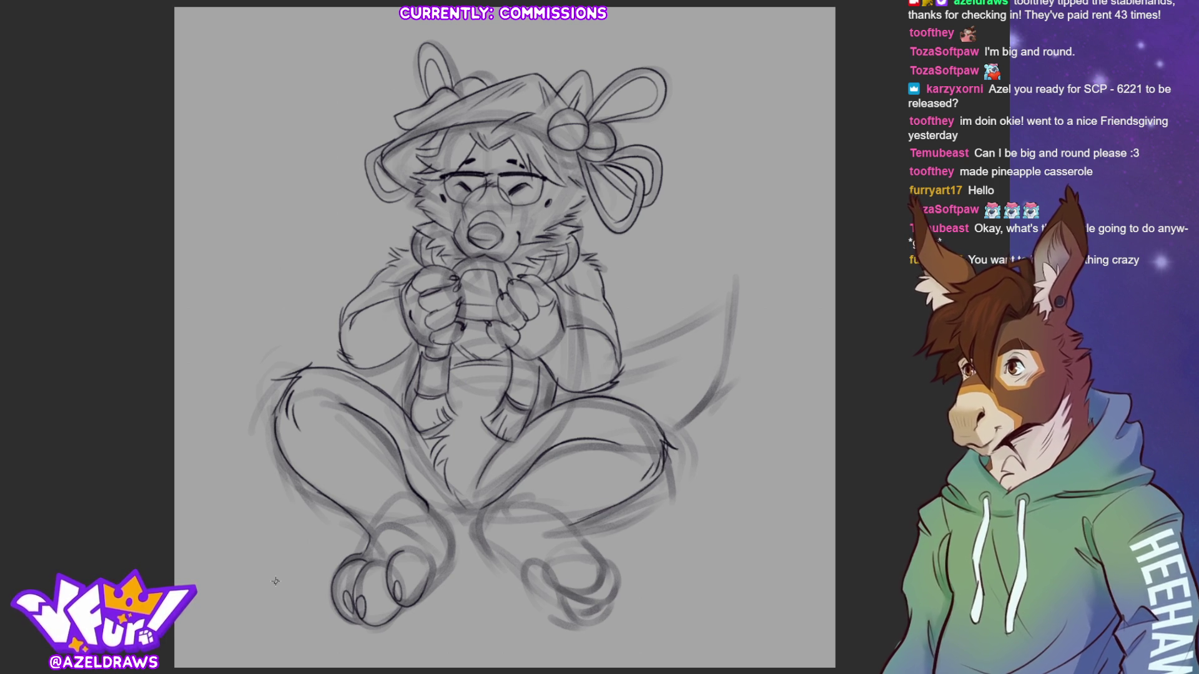
Ink the crotch, inner thigh and inner edge of the right foot.
mouse_move(530, 487)
left_mouse_down()
mouse_move(476, 517)
mouse_move(490, 552)
left_mouse_up()
left_click_drag(582, 520, 570, 546)
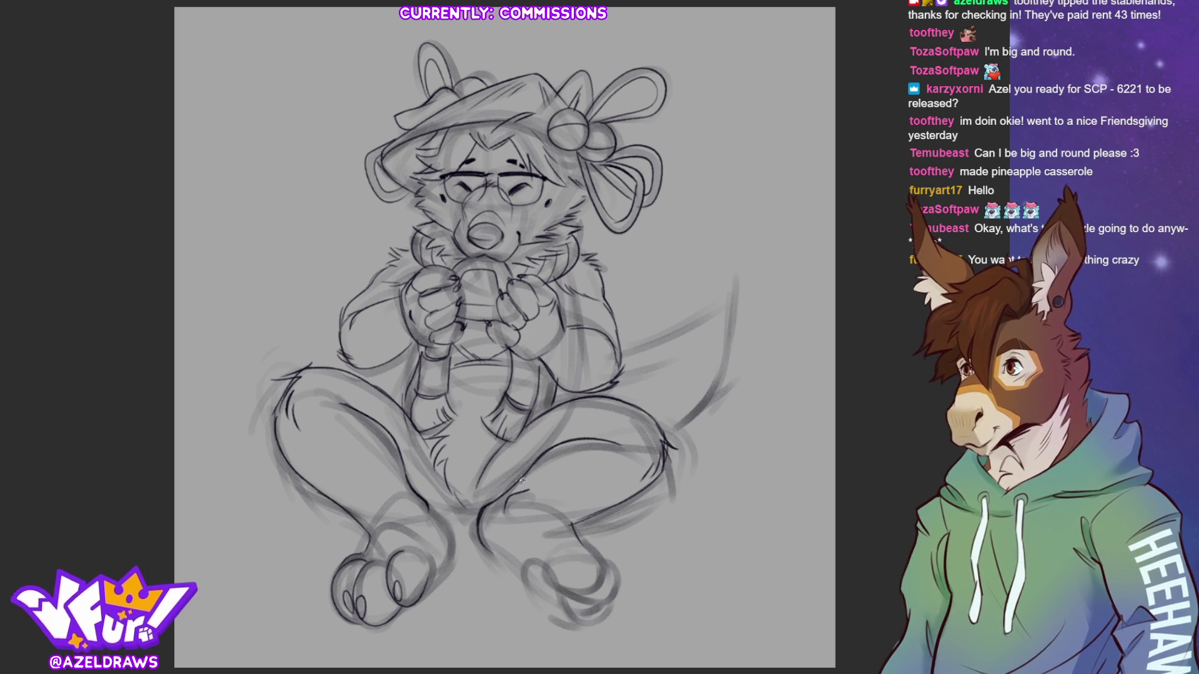
mouse_move(426, 503)
left_mouse_down()
mouse_move(481, 508)
mouse_move(432, 525)
mouse_move(443, 576)
left_mouse_up()
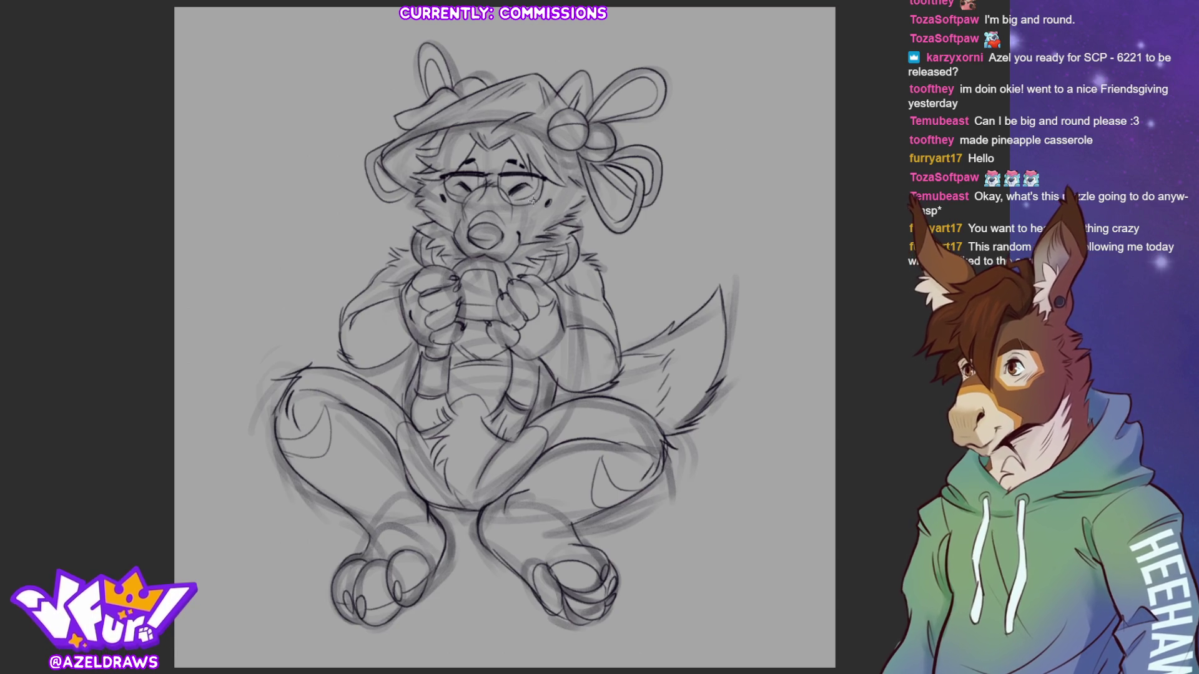
Add a cheek line below the glasses and an eyebrow stroke above them.
left_click_drag(460, 199, 463, 241)
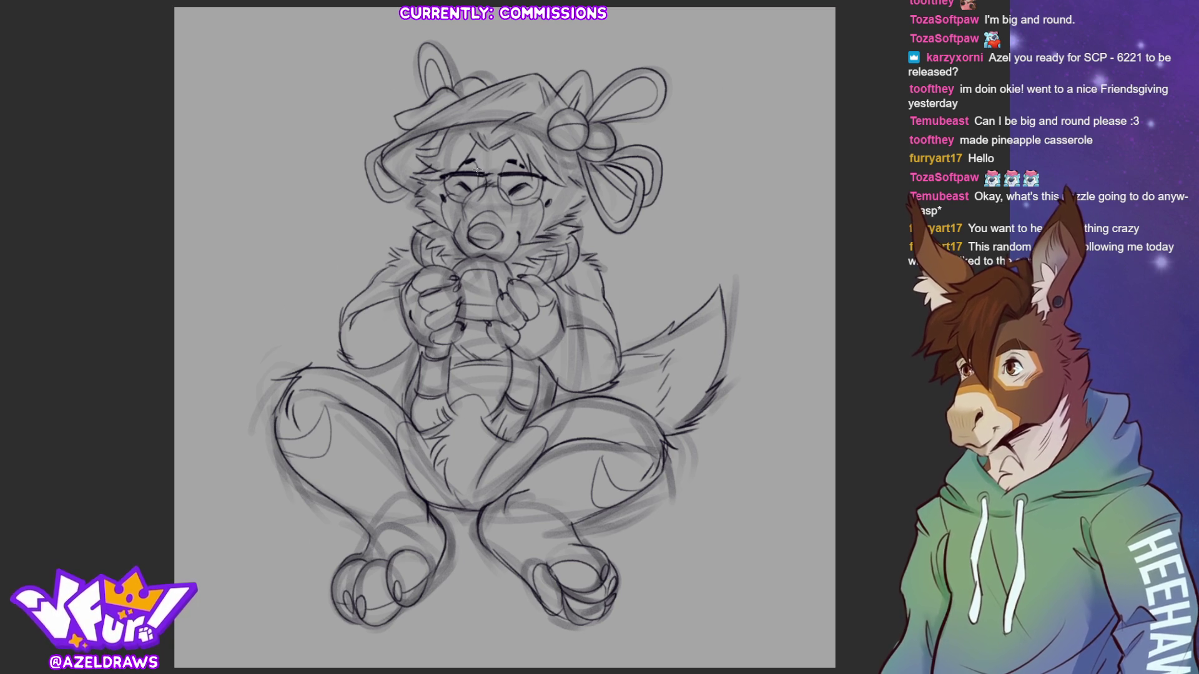
left_click_drag(475, 167, 493, 163)
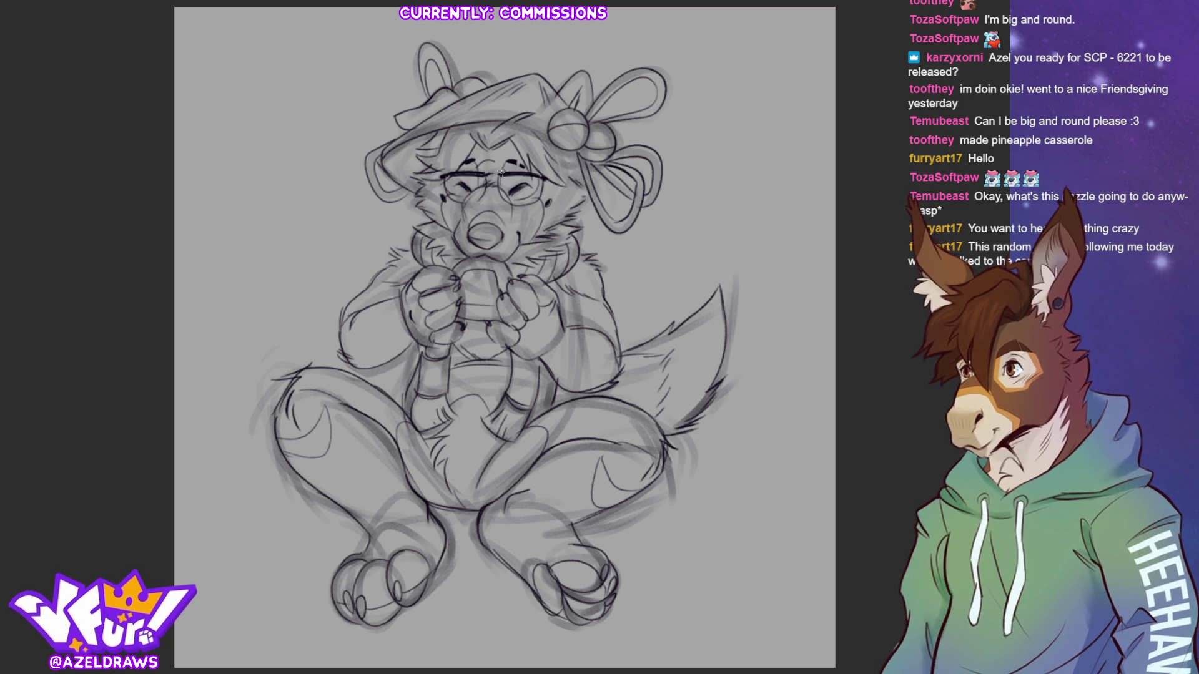
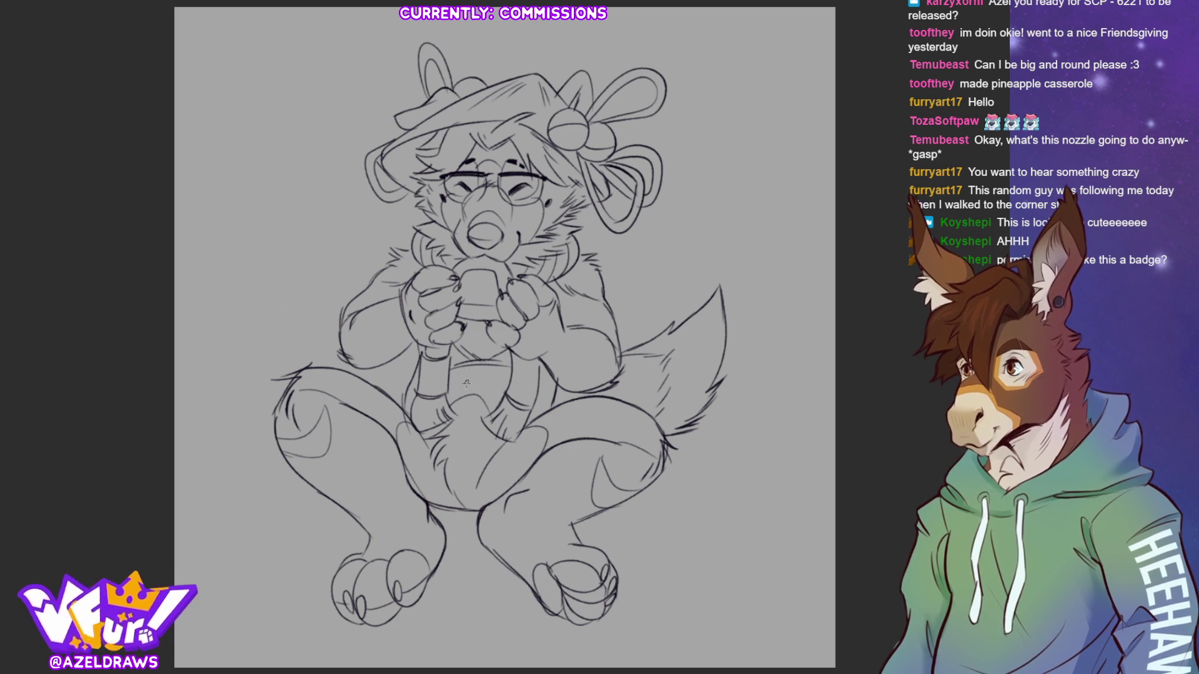
Sketch extra pencil lines on the belly, the tube's left edge and the tops of both feet.
mouse_move(473, 368)
left_mouse_down()
mouse_move(464, 400)
mouse_move(466, 379)
left_mouse_up()
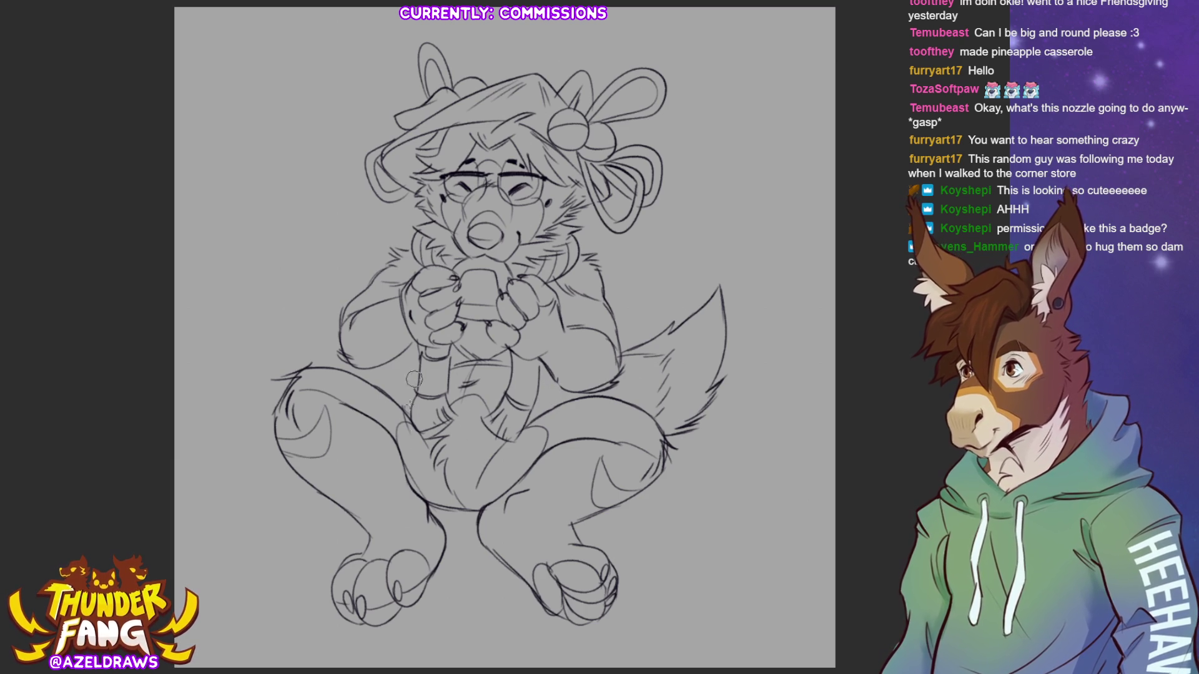
left_click_drag(411, 343, 397, 405)
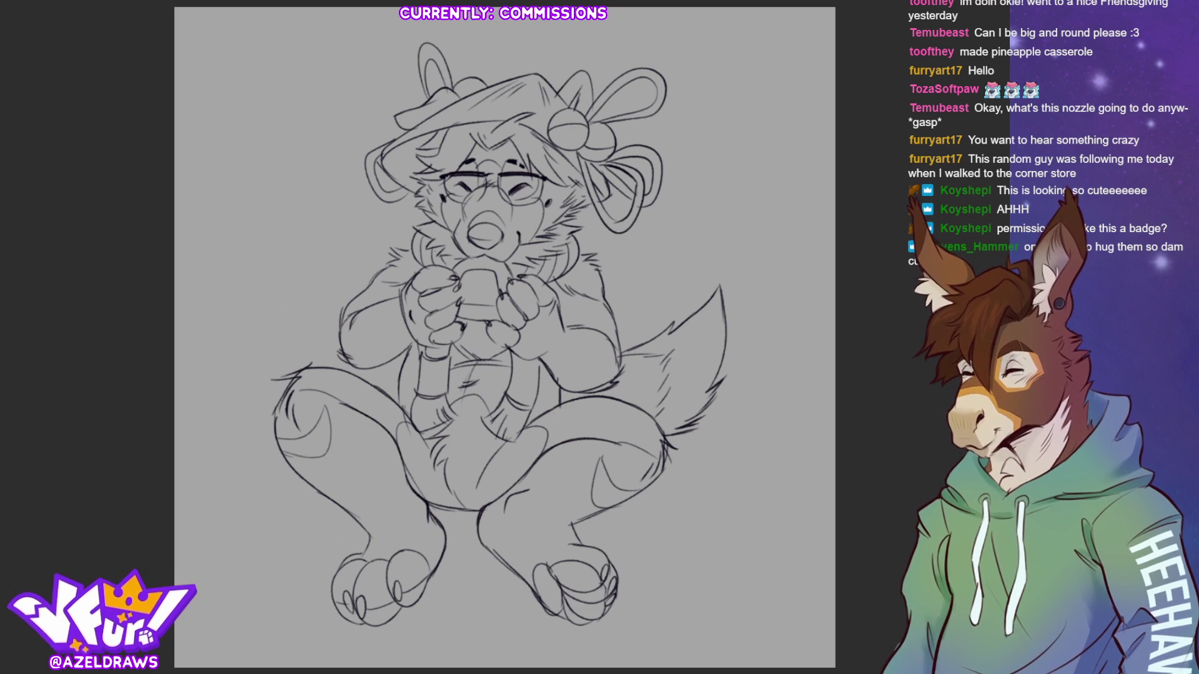
left_click_drag(571, 545, 550, 565)
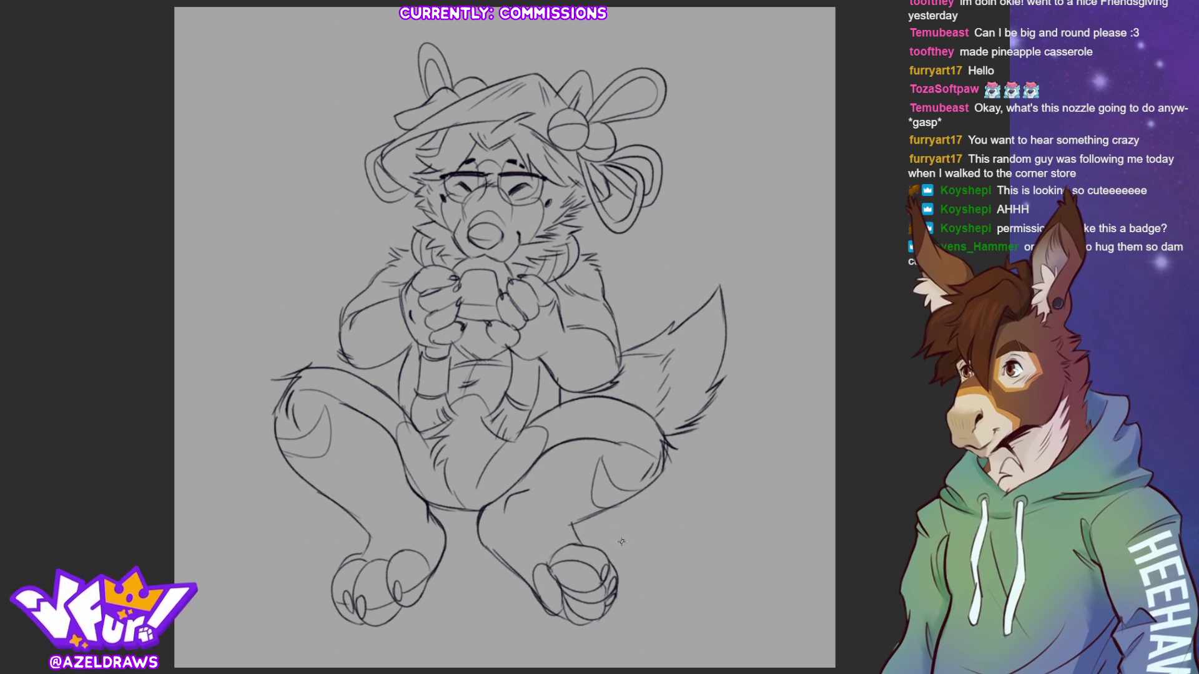
mouse_move(368, 543)
left_mouse_down()
mouse_move(352, 555)
mouse_move(378, 559)
left_mouse_up()
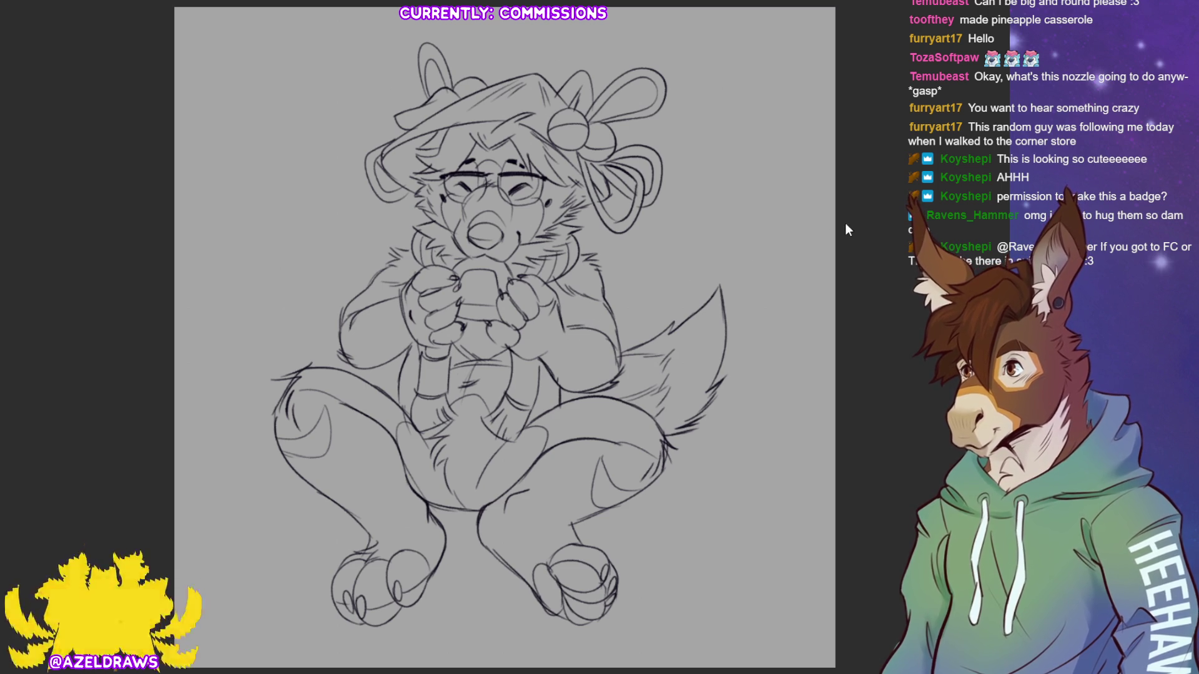
Turn on the purple background and lasso-fill the whole character silhouette in flat light pink.
key("alt+BackSpace")
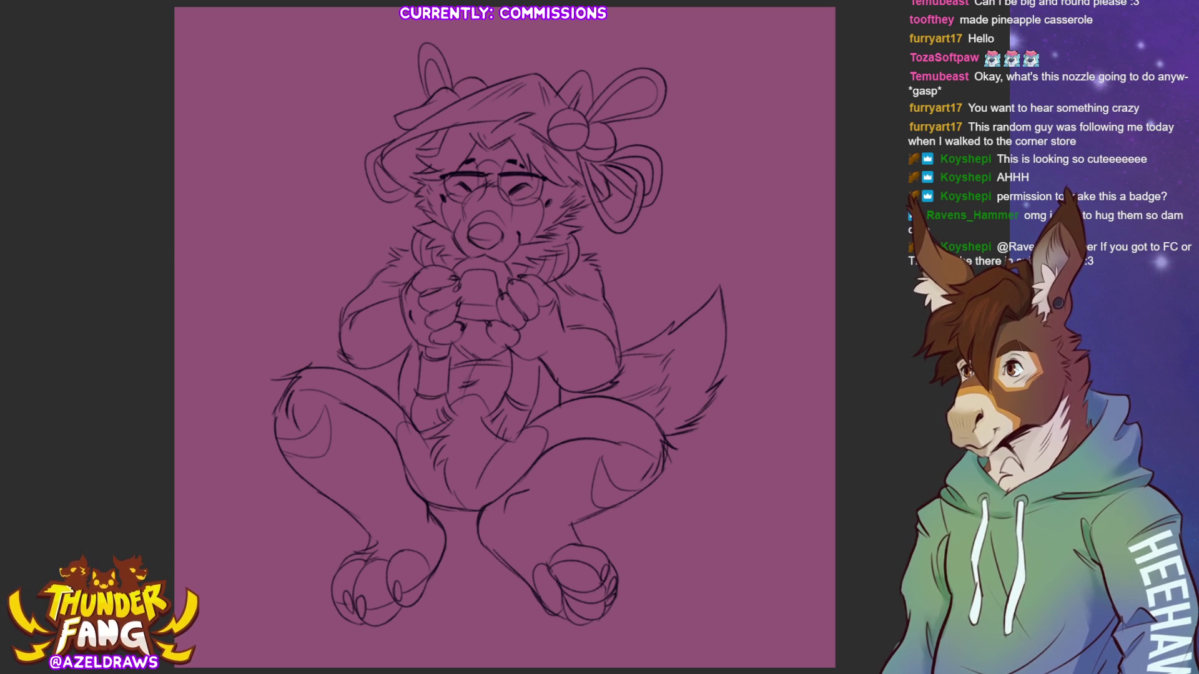
mouse_move(697, 114)
left_mouse_down()
mouse_move(512, 7)
mouse_move(272, 621)
mouse_move(717, 574)
mouse_move(741, 50)
left_mouse_up()
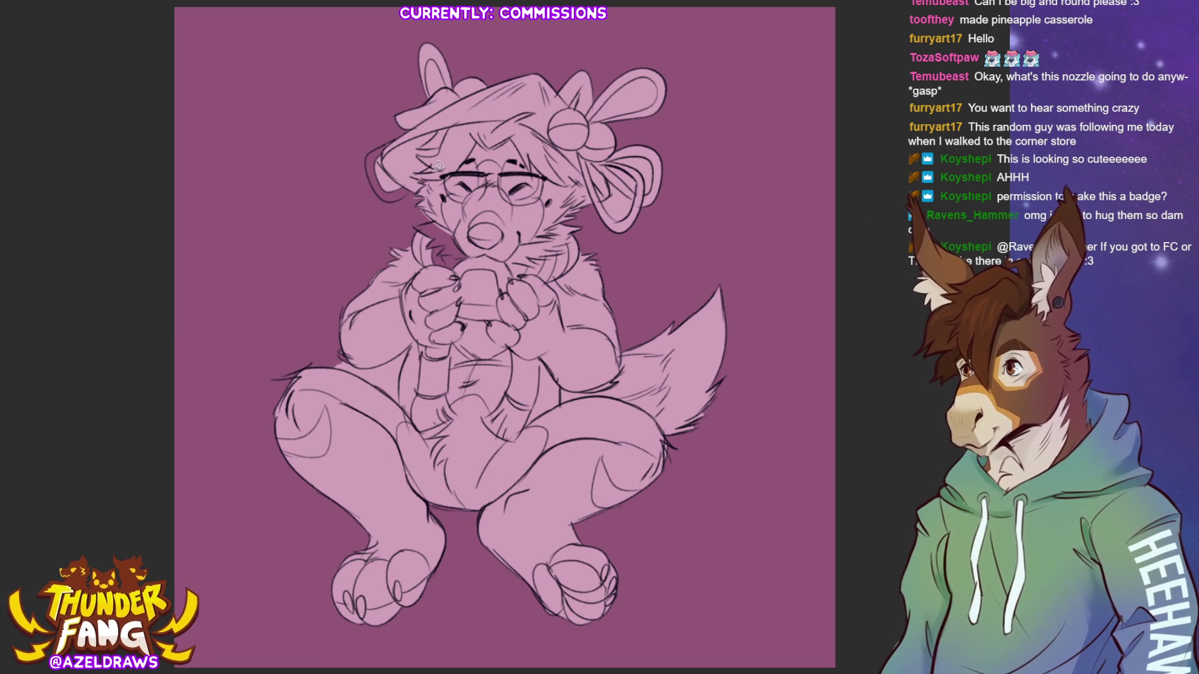
Patch the pink base fill around the hat edge, left ear and left arm.
mouse_move(437, 219)
left_mouse_down()
mouse_move(416, 226)
mouse_move(429, 255)
mouse_move(471, 278)
left_mouse_up()
mouse_move(396, 142)
left_mouse_down()
mouse_move(369, 152)
mouse_move(377, 189)
mouse_move(412, 188)
mouse_move(379, 172)
mouse_move(411, 183)
left_mouse_up()
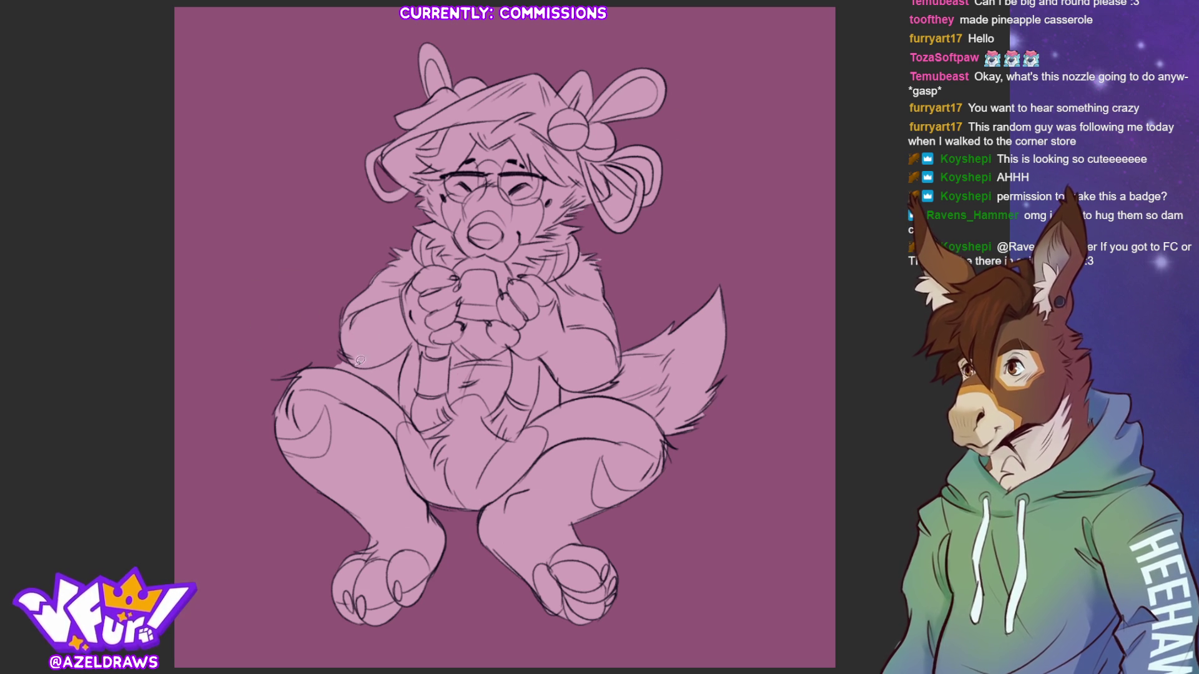
mouse_move(369, 363)
left_mouse_down()
mouse_move(411, 345)
mouse_move(400, 398)
mouse_move(342, 360)
left_mouse_up()
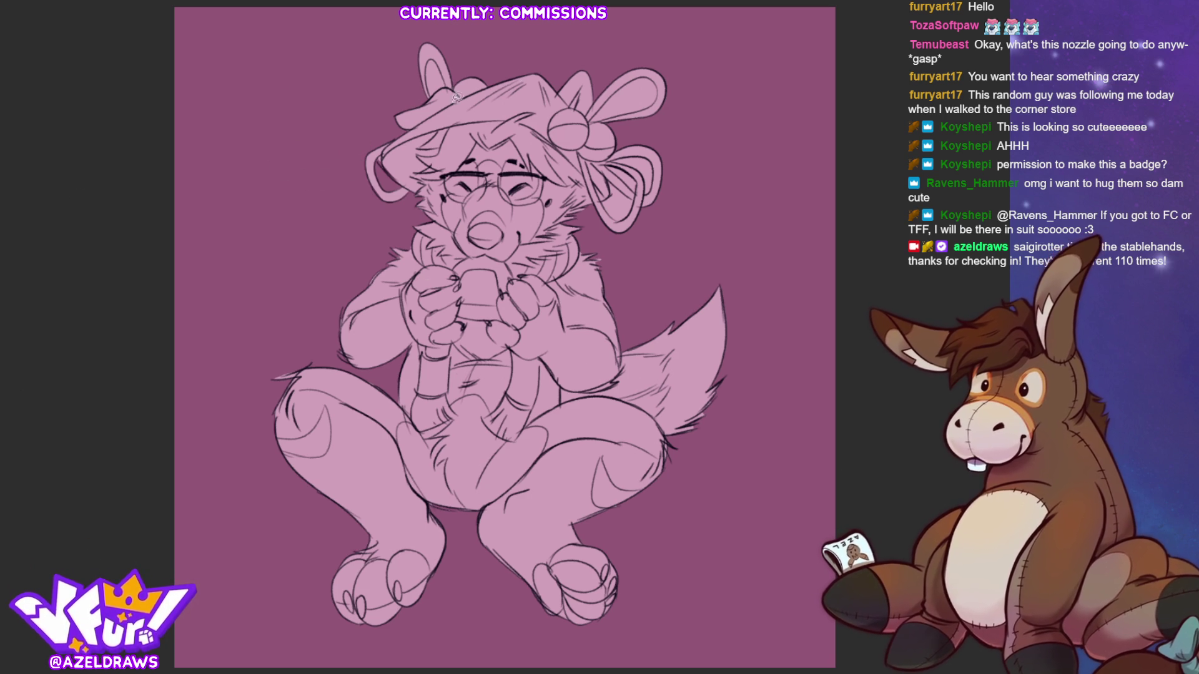
Add thin line details on both ears, undoing the two strokes drawn on the right bow.
mouse_move(592, 122)
left_mouse_down()
mouse_move(646, 73)
mouse_move(592, 119)
left_mouse_up()
left_click_drag(450, 82, 429, 61)
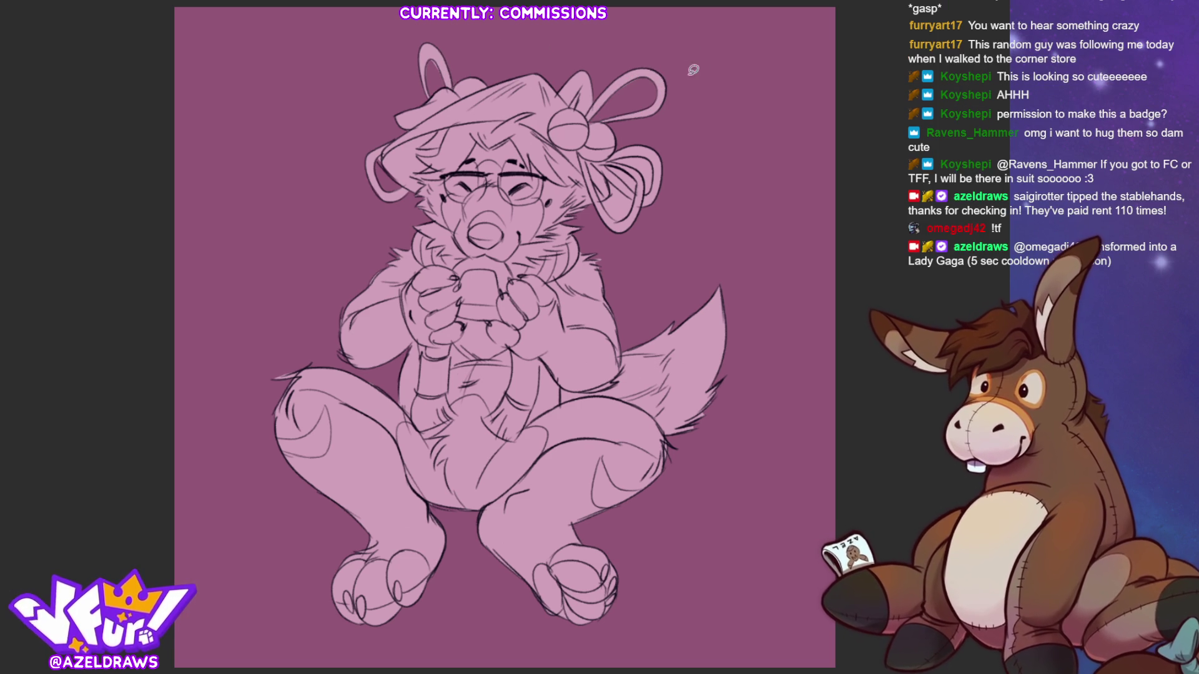
mouse_move(614, 184)
left_mouse_down()
mouse_move(612, 211)
mouse_move(636, 191)
mouse_move(615, 171)
mouse_move(640, 187)
mouse_move(636, 154)
mouse_move(657, 174)
left_mouse_up()
key("ctrl+z")
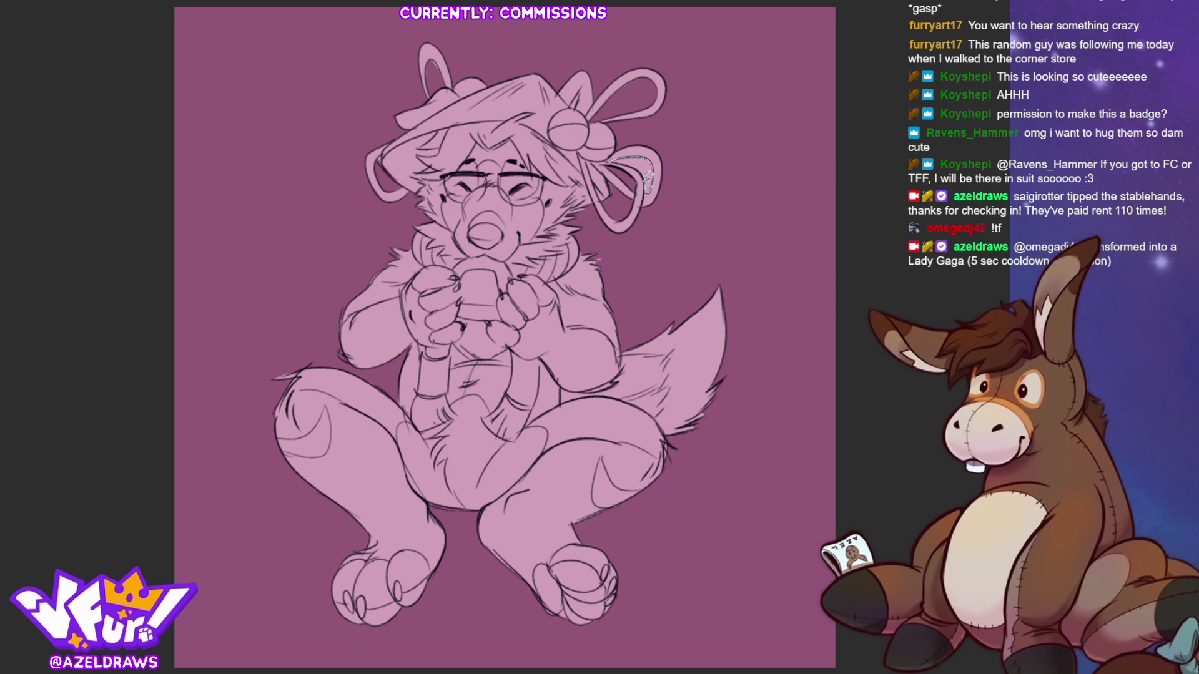
key("ctrl+z")
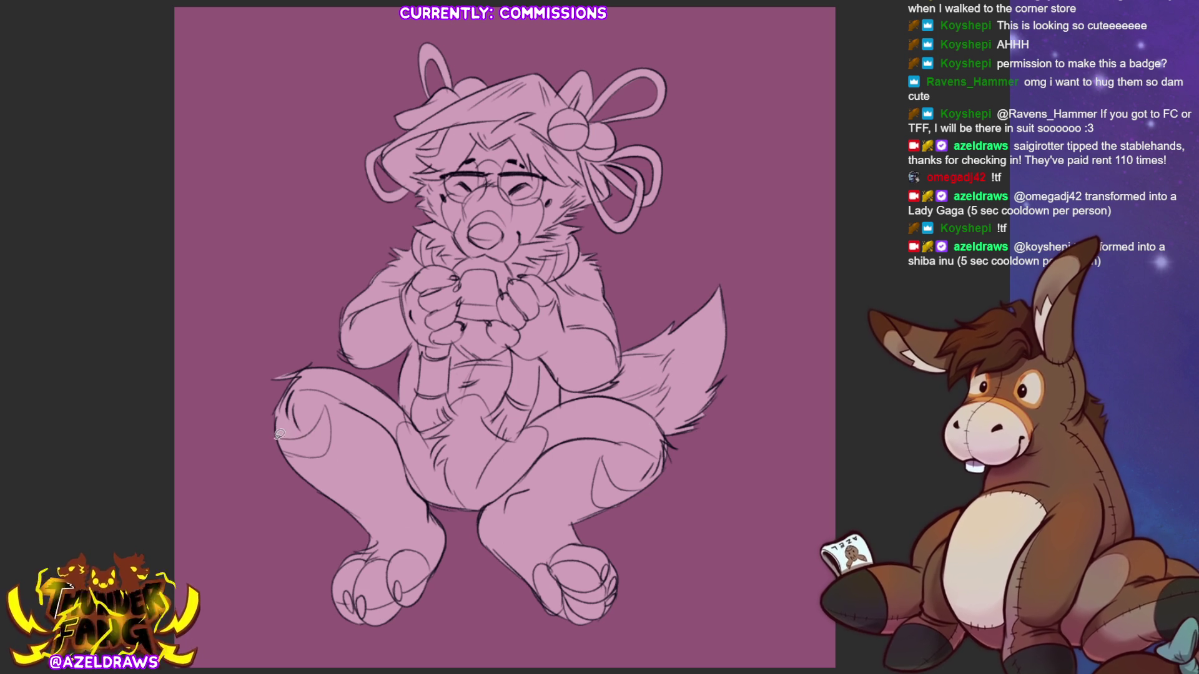
Lasso-fill dark markings on both knees, both thigh bands and both feet.
mouse_move(312, 428)
left_mouse_down()
mouse_move(326, 406)
mouse_move(332, 434)
mouse_move(318, 457)
mouse_move(282, 451)
left_mouse_up()
mouse_move(604, 461)
left_mouse_down()
mouse_move(595, 474)
mouse_move(610, 508)
mouse_move(650, 488)
mouse_move(604, 462)
left_mouse_up()
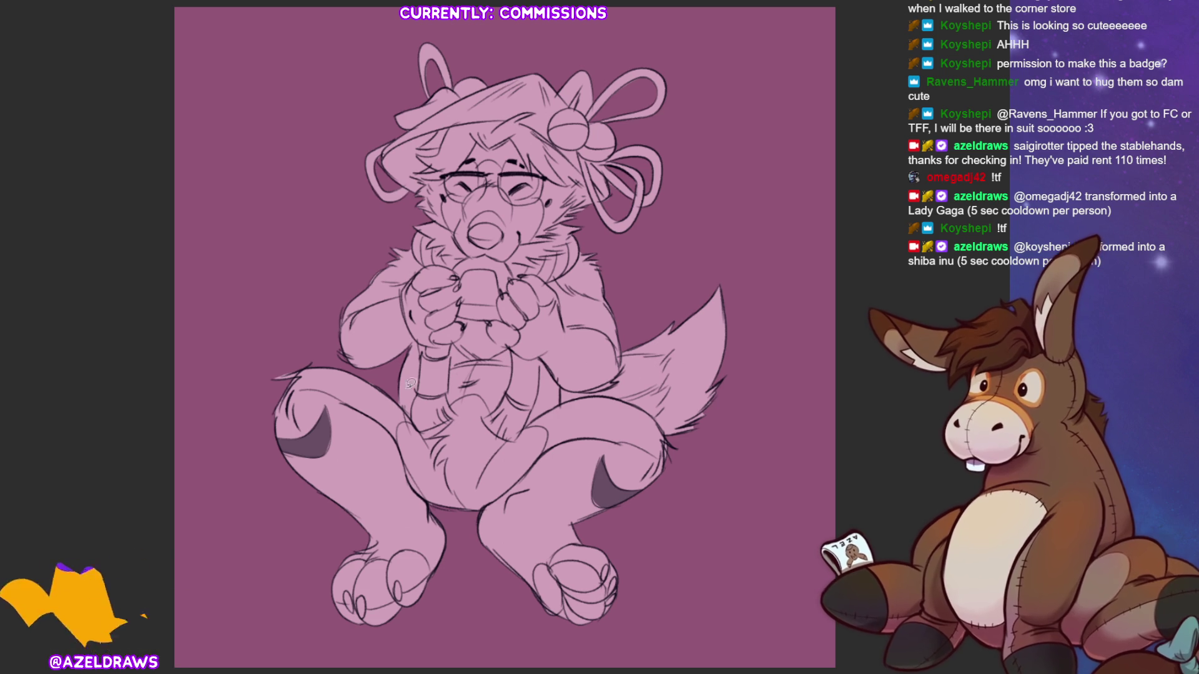
mouse_move(402, 440)
left_mouse_down()
mouse_move(410, 417)
mouse_move(393, 389)
mouse_move(320, 351)
mouse_move(287, 384)
mouse_move(403, 438)
left_mouse_up()
mouse_move(541, 456)
left_mouse_down()
mouse_move(628, 441)
mouse_move(667, 473)
mouse_move(666, 432)
mouse_move(639, 401)
mouse_move(590, 391)
mouse_move(531, 430)
left_mouse_up()
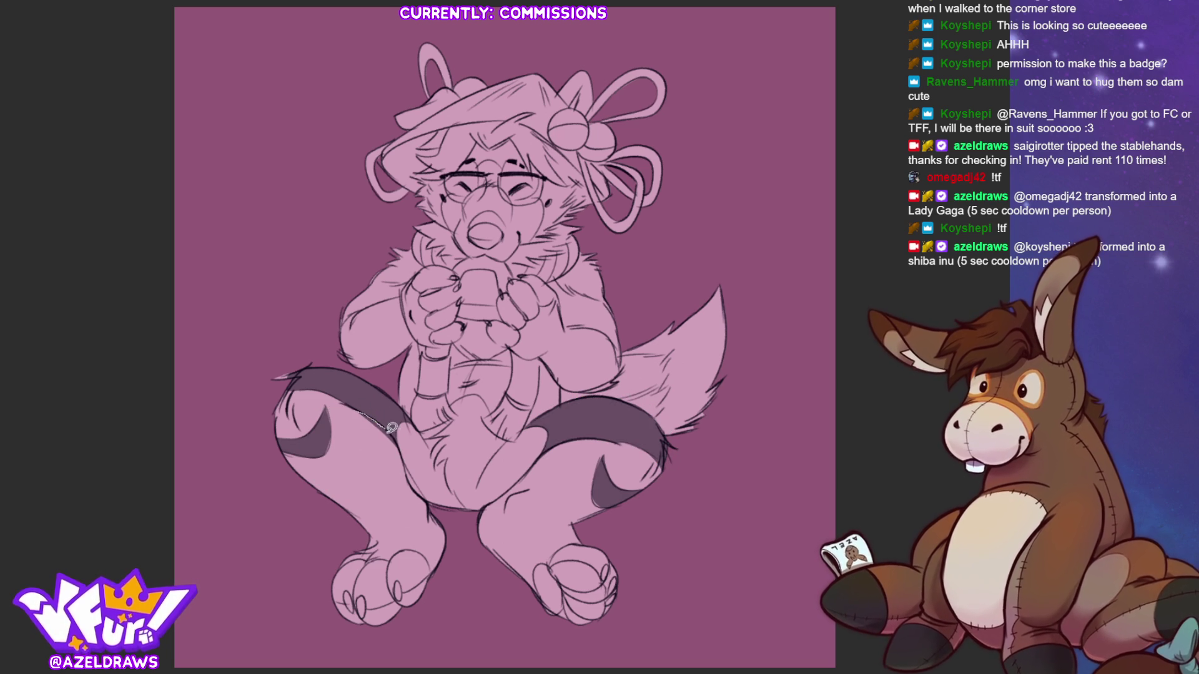
mouse_move(368, 554)
left_mouse_down()
mouse_move(318, 595)
mouse_move(432, 606)
mouse_move(434, 562)
mouse_move(413, 544)
mouse_move(375, 555)
left_mouse_up()
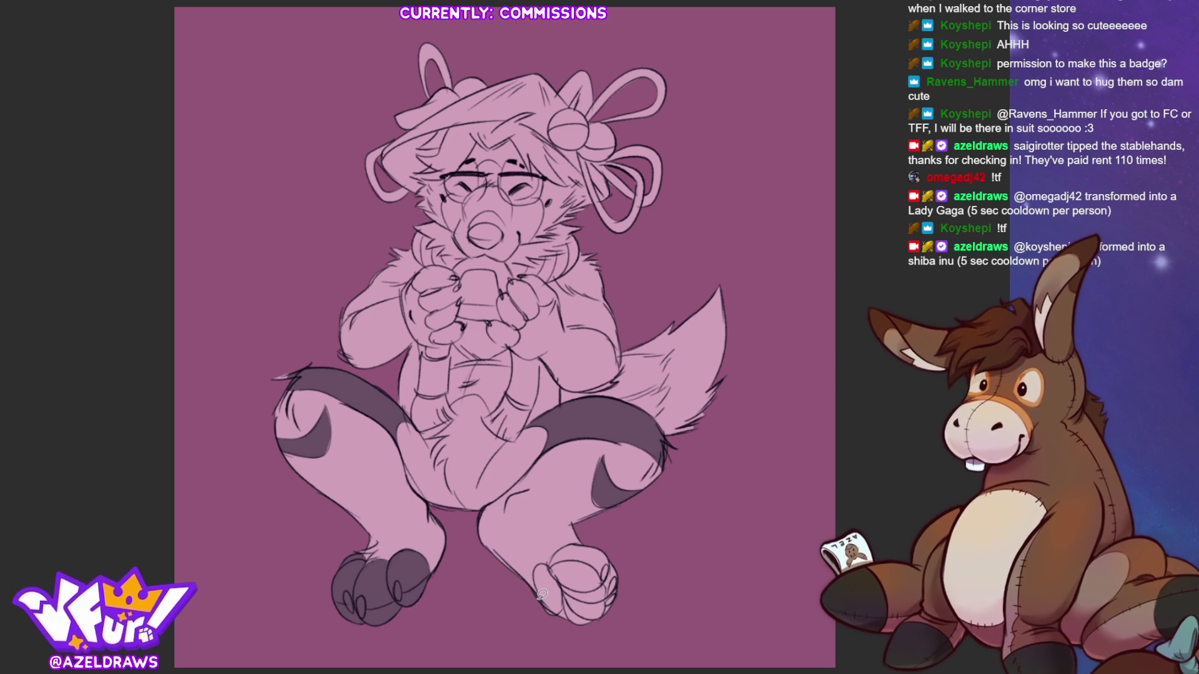
mouse_move(539, 570)
left_mouse_down()
mouse_move(600, 538)
mouse_move(534, 590)
left_mouse_up()
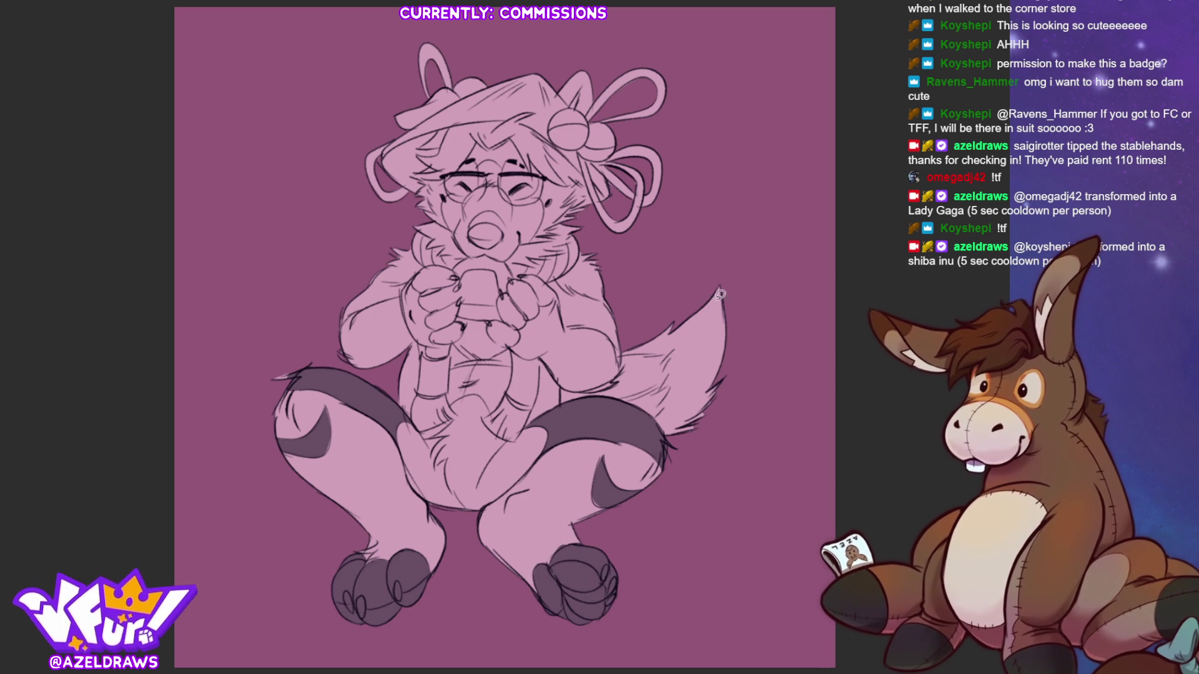
Fill dark markings near the tail base, on both hands and over the muzzle.
mouse_move(561, 389)
left_mouse_down()
mouse_move(563, 412)
mouse_move(662, 381)
mouse_move(643, 353)
mouse_move(599, 387)
left_mouse_up()
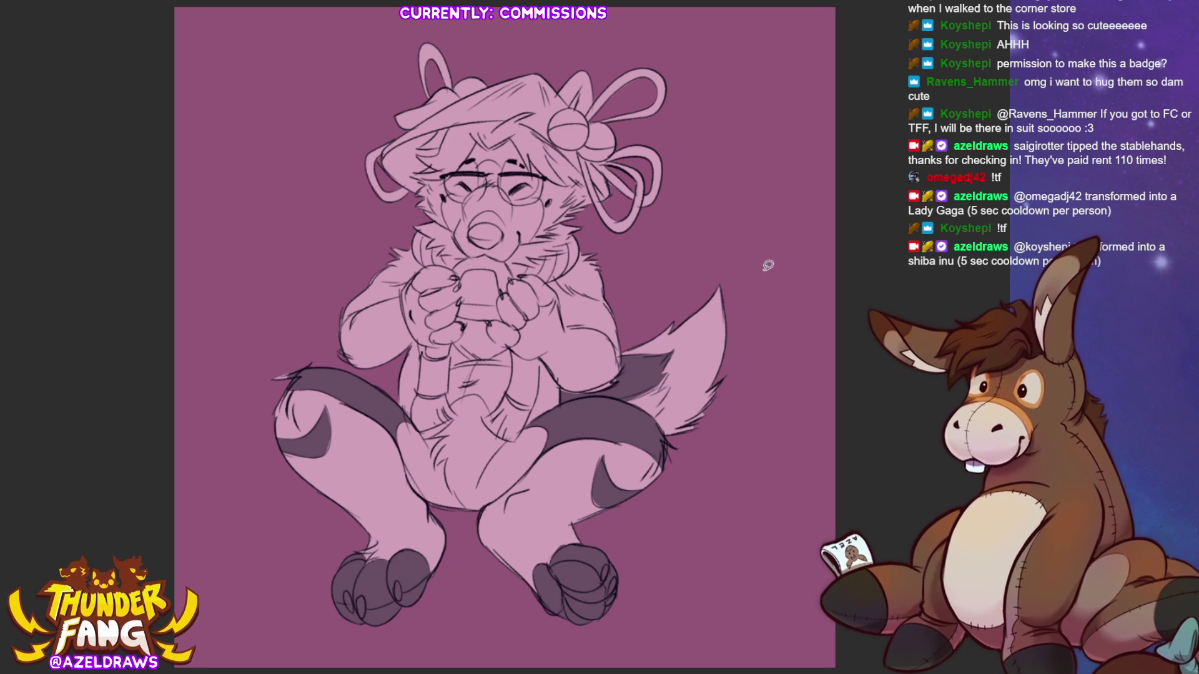
mouse_move(424, 266)
left_mouse_down()
mouse_move(413, 278)
mouse_move(445, 343)
mouse_move(463, 331)
mouse_move(465, 300)
mouse_move(427, 268)
left_mouse_up()
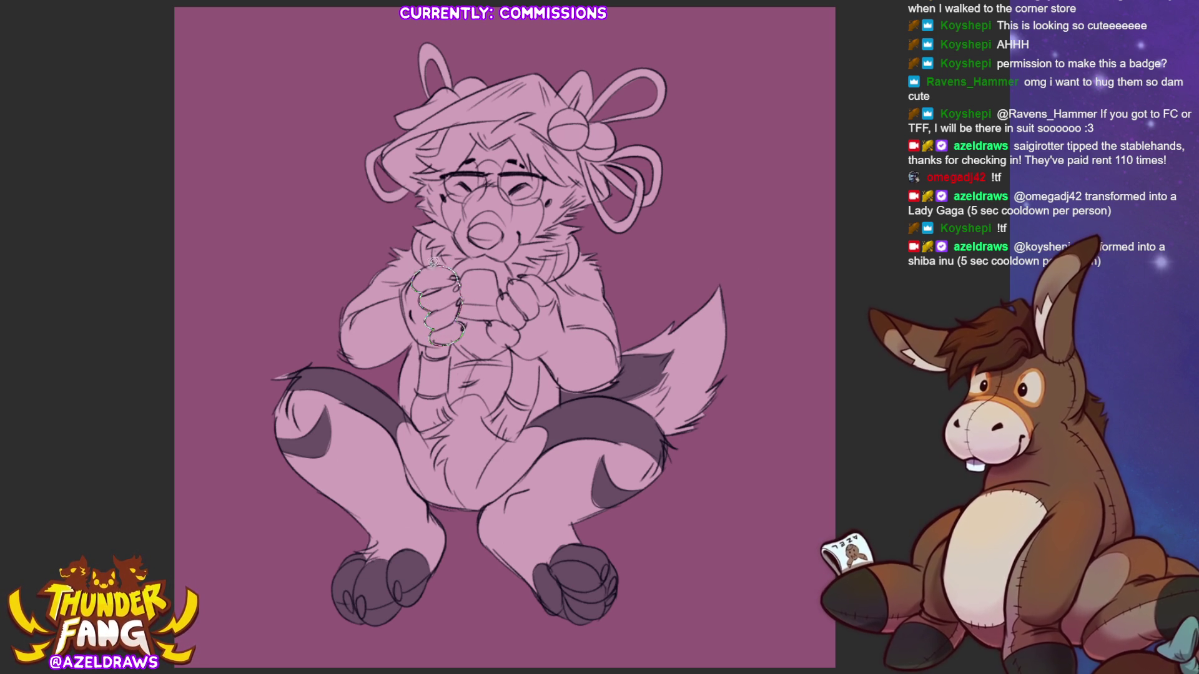
mouse_move(509, 289)
left_mouse_down()
mouse_move(492, 330)
mouse_move(557, 286)
mouse_move(536, 270)
mouse_move(521, 279)
left_mouse_up()
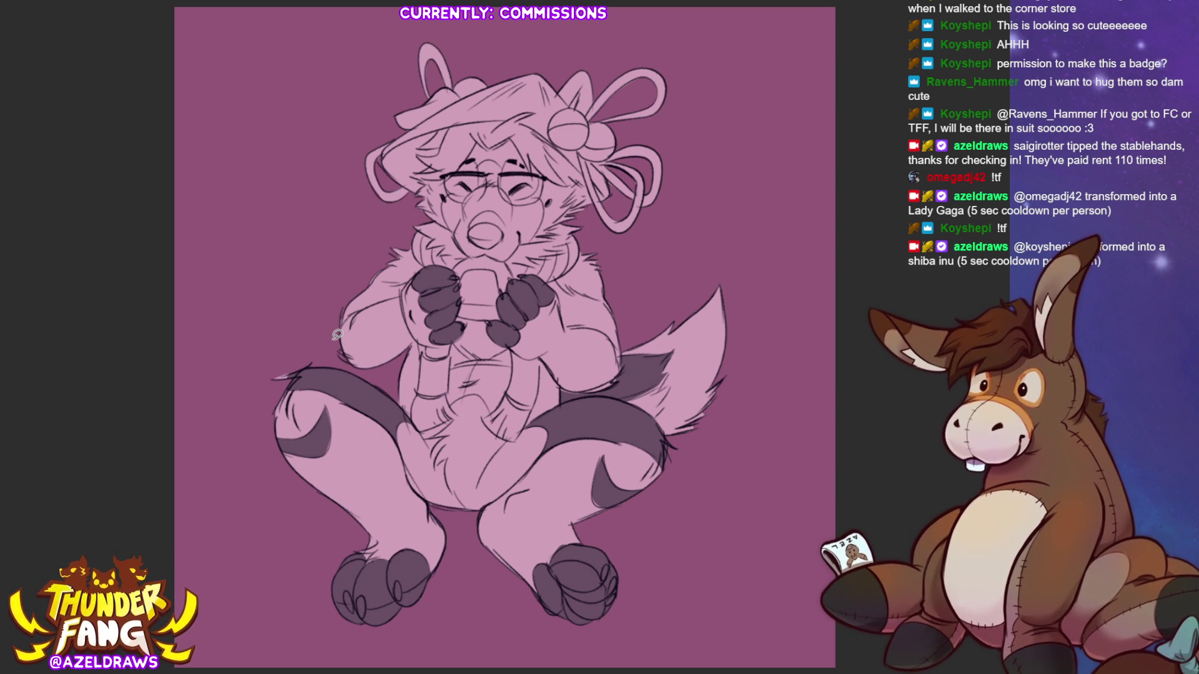
mouse_move(448, 215)
left_mouse_down()
mouse_move(446, 194)
mouse_move(482, 181)
mouse_move(494, 161)
mouse_move(511, 193)
mouse_move(542, 205)
mouse_move(510, 256)
mouse_move(455, 240)
left_mouse_up()
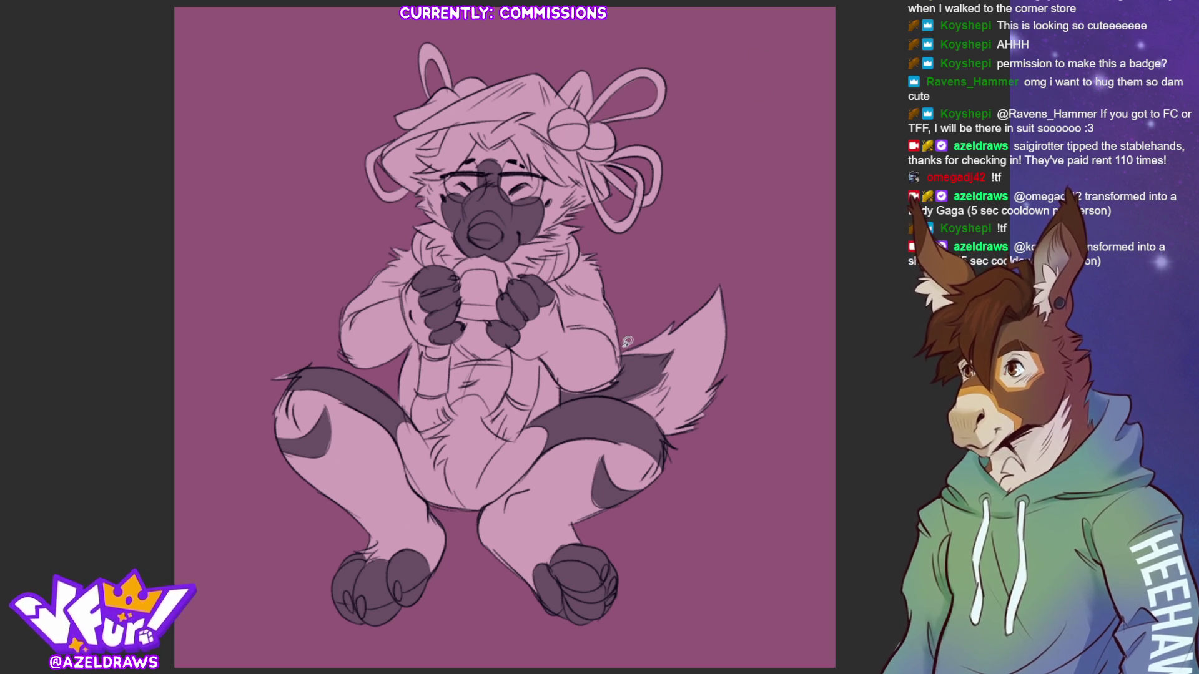
Trace dark patches from neck to ribbon, on the cheek, and around the fingers and arms.
mouse_move(549, 226)
left_mouse_down()
mouse_move(589, 229)
mouse_move(585, 188)
mouse_move(544, 234)
left_mouse_up()
mouse_move(420, 226)
left_mouse_down()
mouse_move(443, 219)
mouse_move(437, 173)
mouse_move(421, 198)
mouse_move(445, 219)
left_mouse_up()
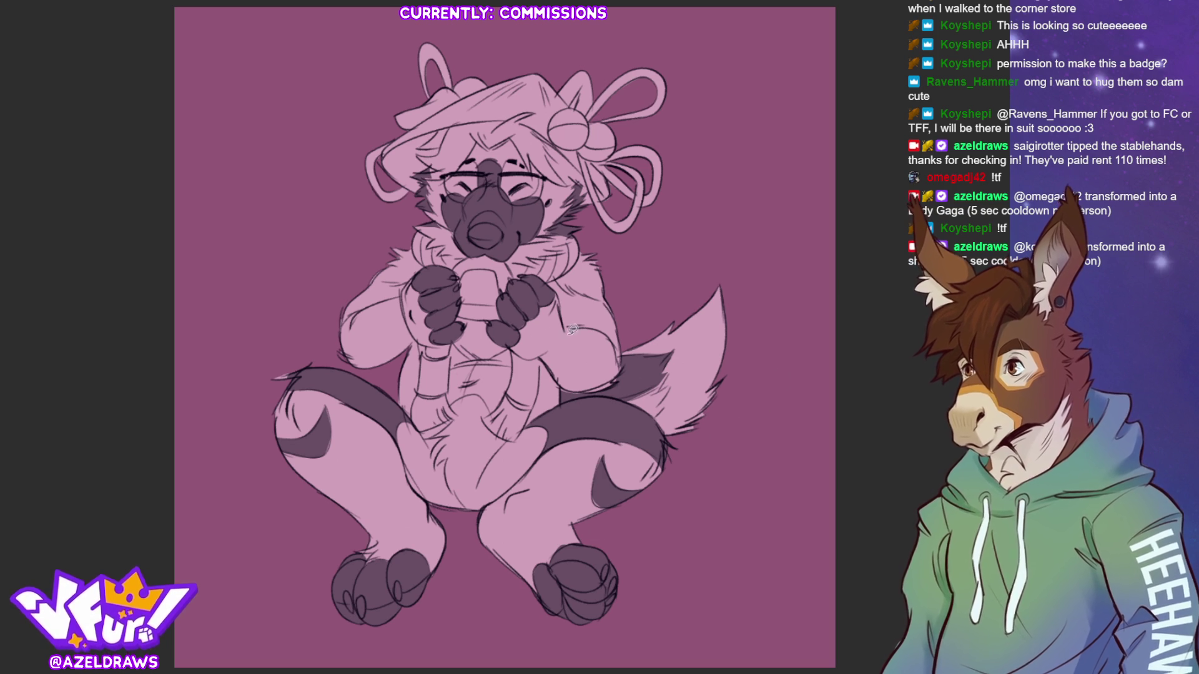
mouse_move(471, 351)
left_mouse_down()
mouse_move(452, 341)
mouse_move(481, 362)
mouse_move(507, 344)
mouse_move(507, 323)
mouse_move(461, 313)
left_mouse_up()
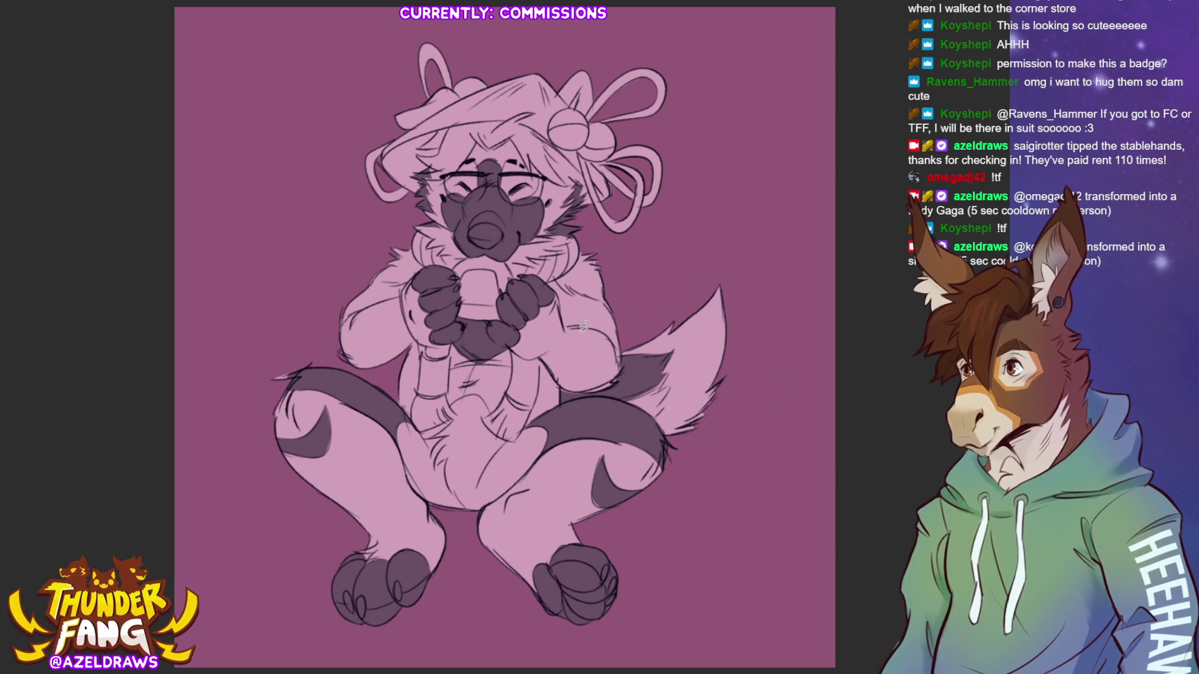
mouse_move(608, 328)
left_mouse_down()
mouse_move(624, 368)
mouse_move(607, 296)
mouse_move(555, 279)
mouse_move(562, 318)
left_mouse_up()
mouse_move(369, 303)
left_mouse_down()
mouse_move(409, 278)
mouse_move(378, 267)
mouse_move(341, 335)
left_mouse_up()
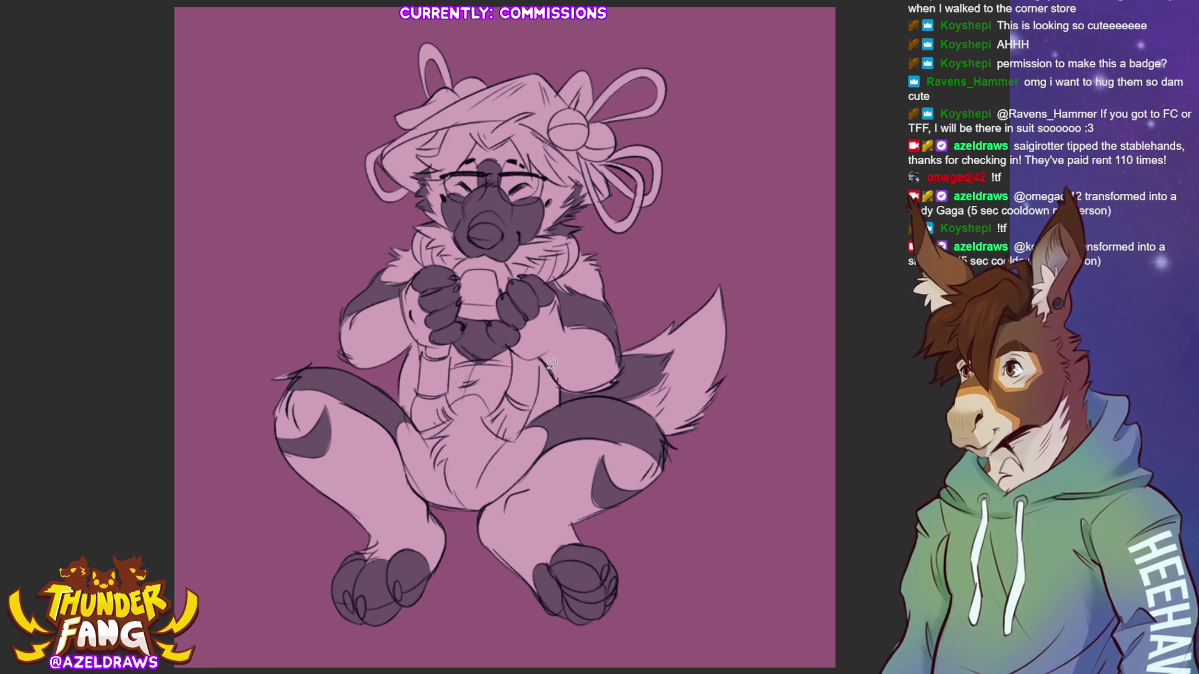
Fill dark shading on the belly's left edge, the hair under the hat and both lower paws.
mouse_move(543, 354)
left_mouse_down()
mouse_move(528, 429)
mouse_move(566, 382)
mouse_move(546, 355)
left_mouse_up()
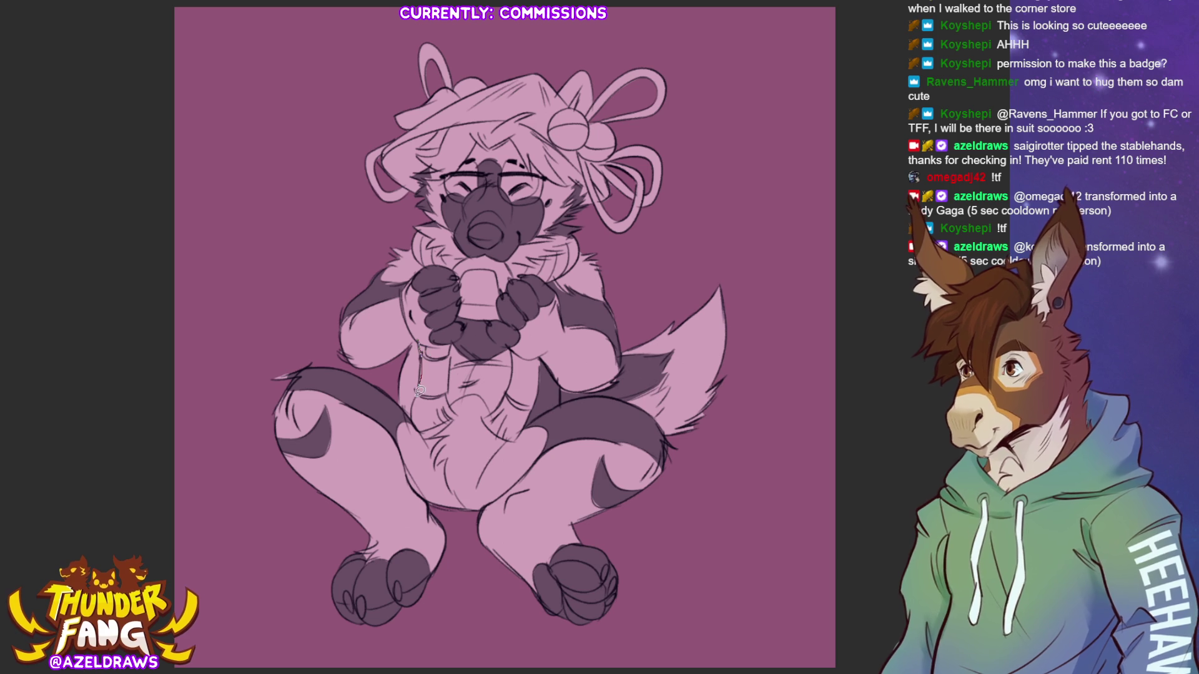
mouse_move(412, 414)
left_mouse_down()
mouse_move(401, 357)
mouse_move(421, 337)
left_mouse_up()
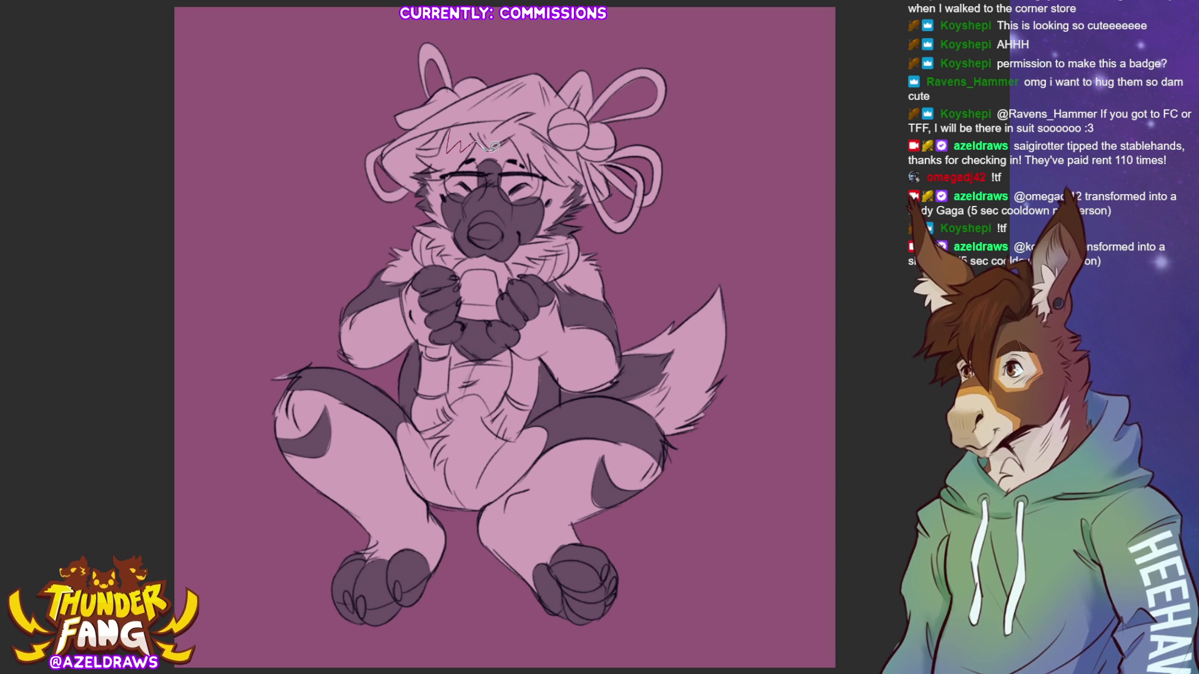
mouse_move(526, 138)
left_mouse_down()
mouse_move(548, 146)
mouse_move(528, 114)
mouse_move(428, 139)
left_mouse_up()
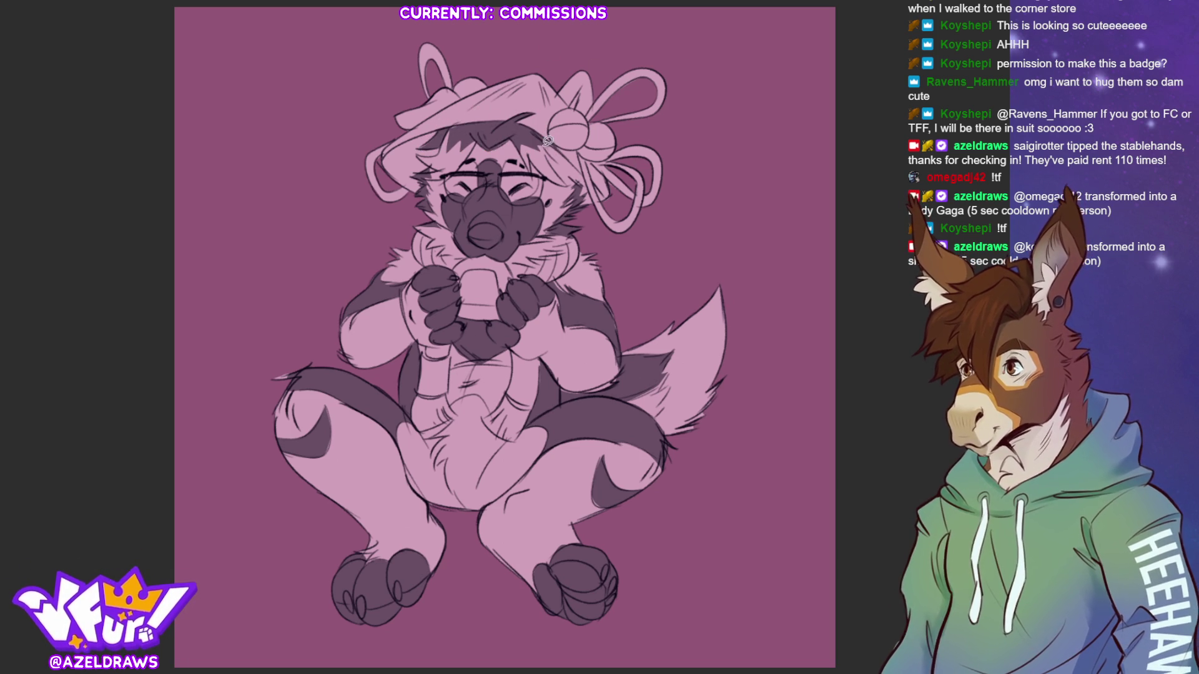
mouse_move(551, 139)
left_mouse_down()
mouse_move(569, 150)
mouse_move(563, 128)
left_mouse_up()
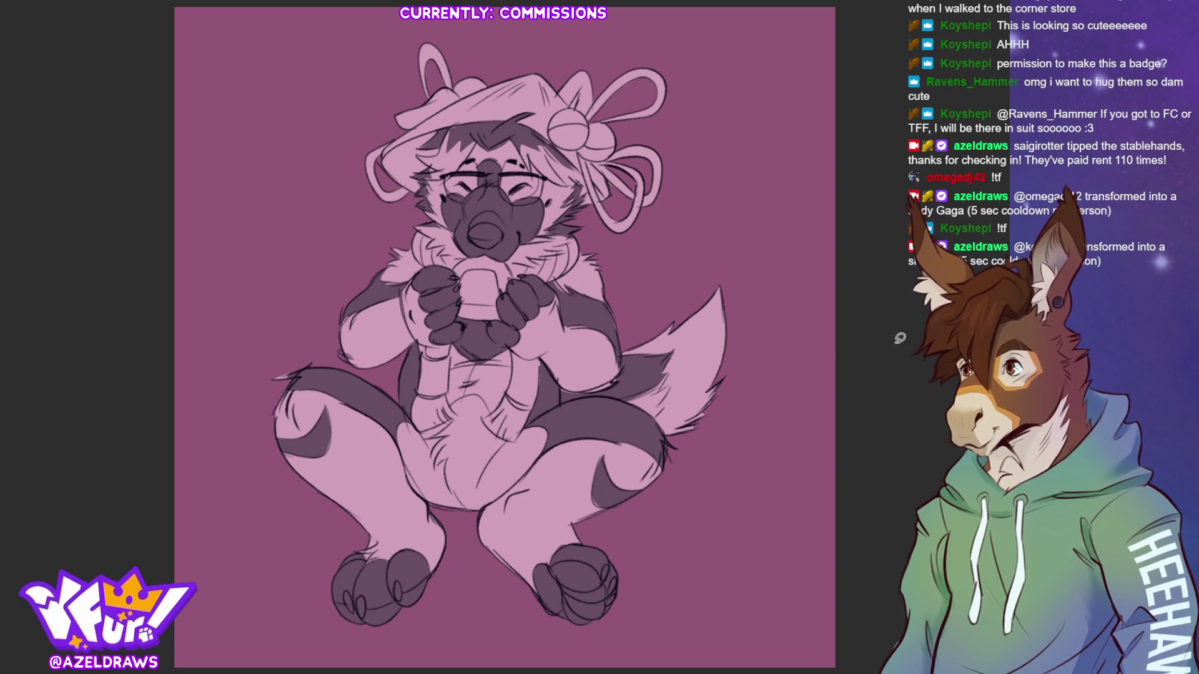
mouse_move(335, 602)
left_mouse_down()
mouse_move(359, 601)
mouse_move(356, 615)
mouse_move(355, 590)
mouse_move(394, 590)
mouse_move(398, 578)
mouse_move(410, 591)
mouse_move(438, 573)
mouse_move(336, 608)
left_mouse_up()
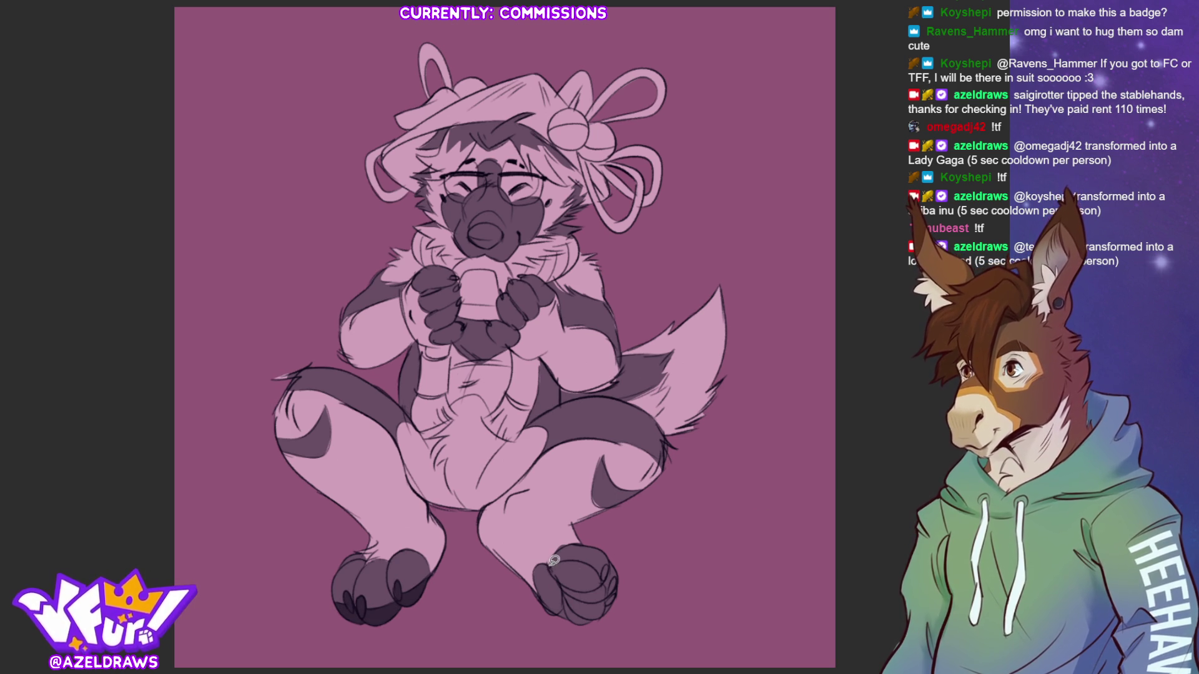
mouse_move(538, 562)
left_mouse_down()
mouse_move(545, 604)
mouse_move(594, 627)
mouse_move(609, 601)
mouse_move(603, 572)
mouse_move(590, 557)
mouse_move(548, 560)
left_mouse_up()
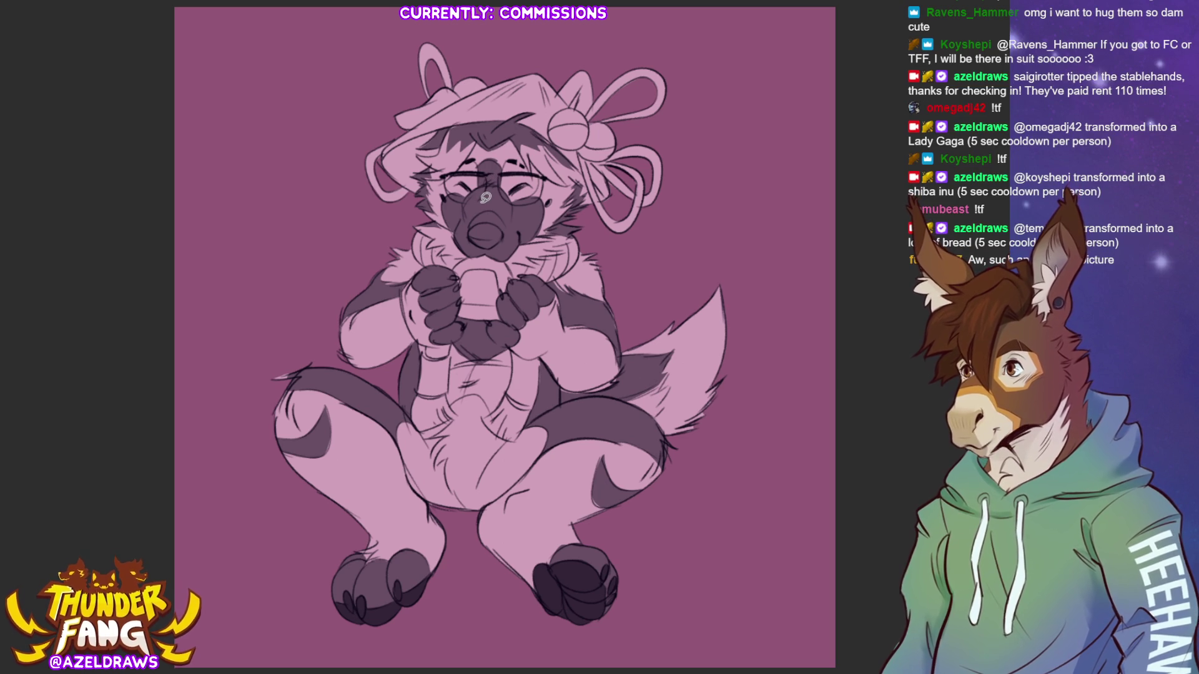
Darken the snout, the area near the hat tip and the ear peeking above the brim.
mouse_move(473, 229)
left_mouse_down()
mouse_move(491, 215)
mouse_move(508, 232)
mouse_move(501, 243)
mouse_move(471, 235)
left_mouse_up()
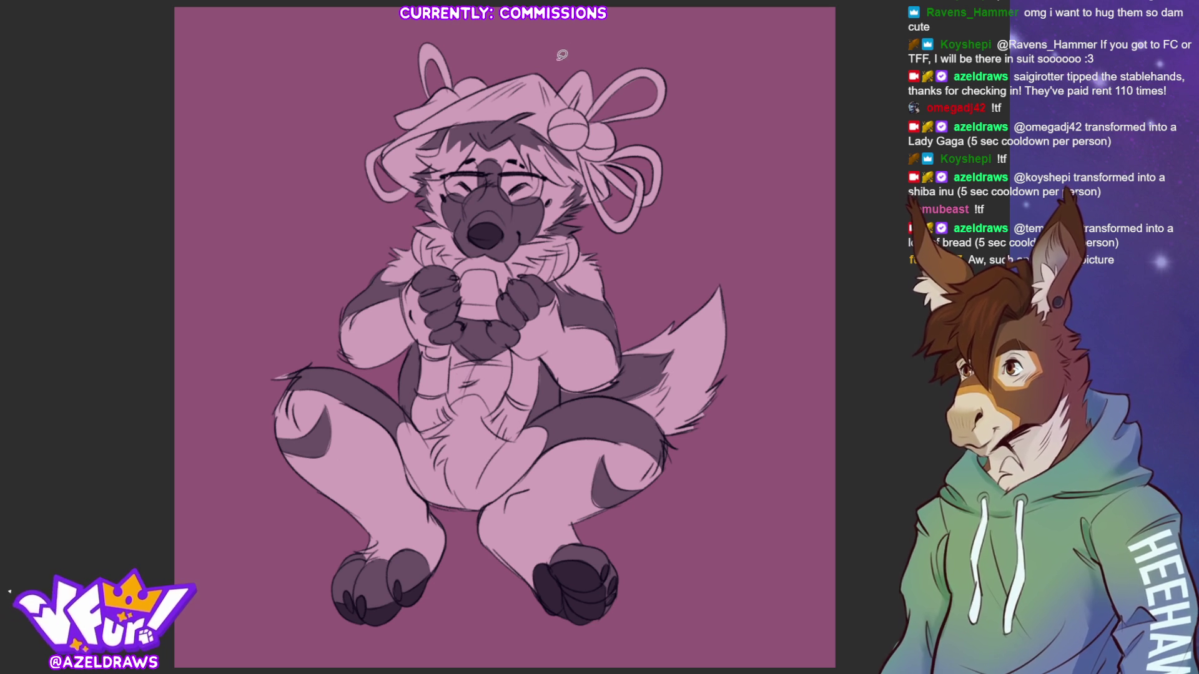
mouse_move(559, 91)
left_mouse_down()
mouse_move(569, 102)
mouse_move(597, 94)
mouse_move(561, 85)
left_mouse_up()
mouse_move(422, 105)
left_mouse_down()
mouse_move(463, 92)
mouse_move(397, 125)
mouse_move(416, 109)
left_mouse_up()
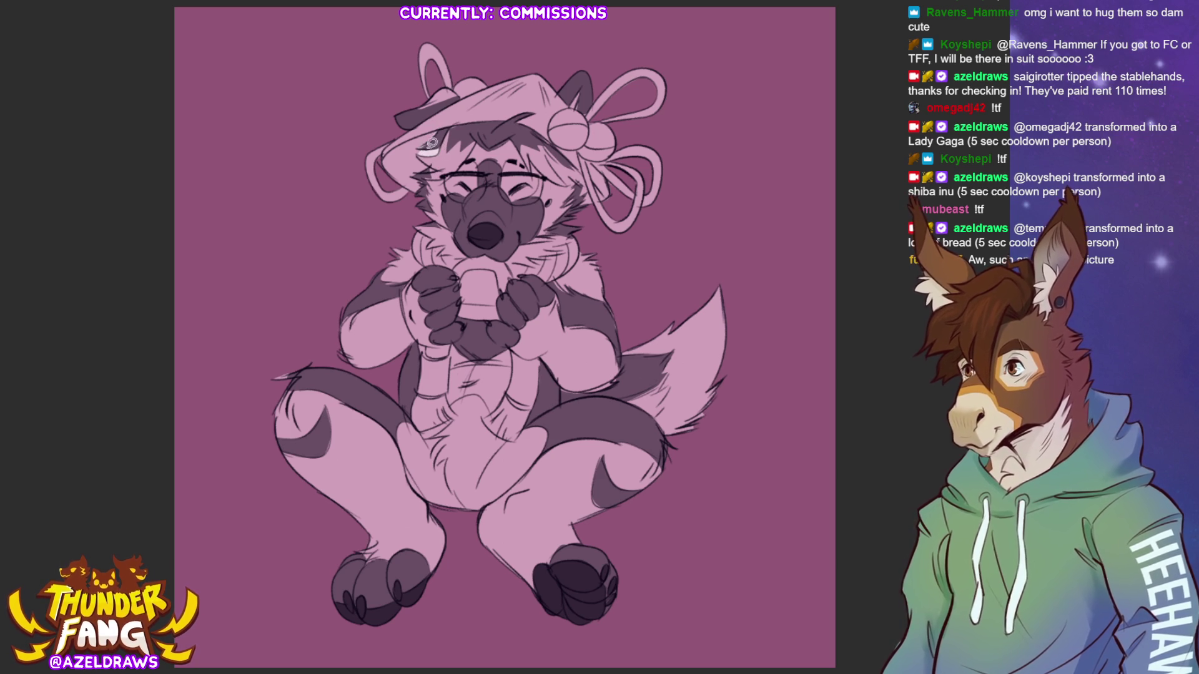
Fill the hat brim, top, right edge and the bow's right ball pale whitish pink.
left_click_drag(385, 154, 429, 127)
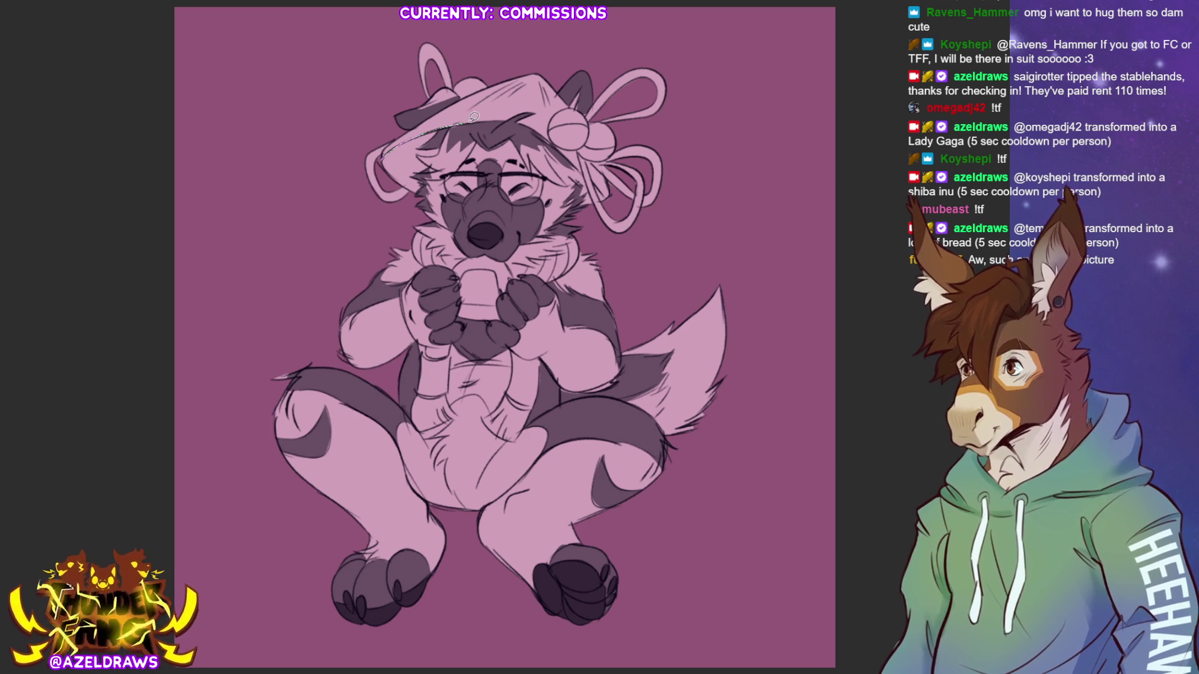
mouse_move(511, 113)
left_mouse_down()
mouse_move(538, 94)
mouse_move(521, 70)
mouse_move(427, 116)
mouse_move(382, 156)
left_mouse_up()
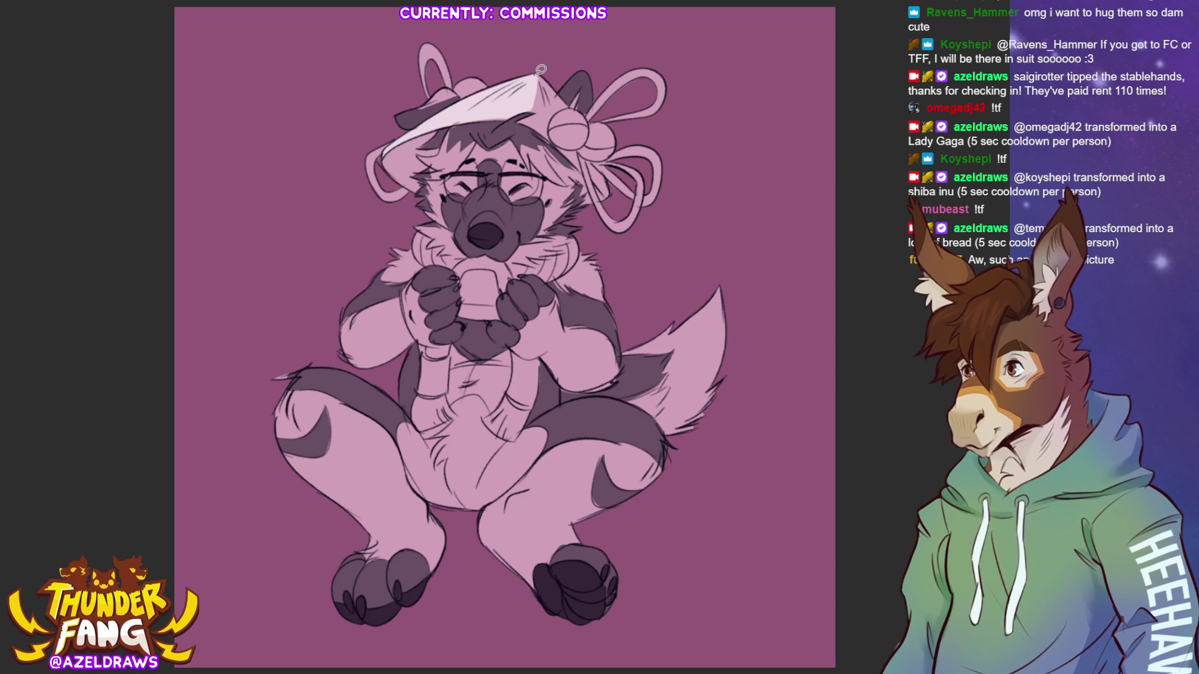
mouse_move(561, 88)
left_mouse_down()
mouse_move(573, 103)
mouse_move(525, 112)
mouse_move(538, 100)
mouse_move(584, 171)
mouse_move(593, 124)
mouse_move(570, 101)
mouse_move(541, 129)
left_mouse_up()
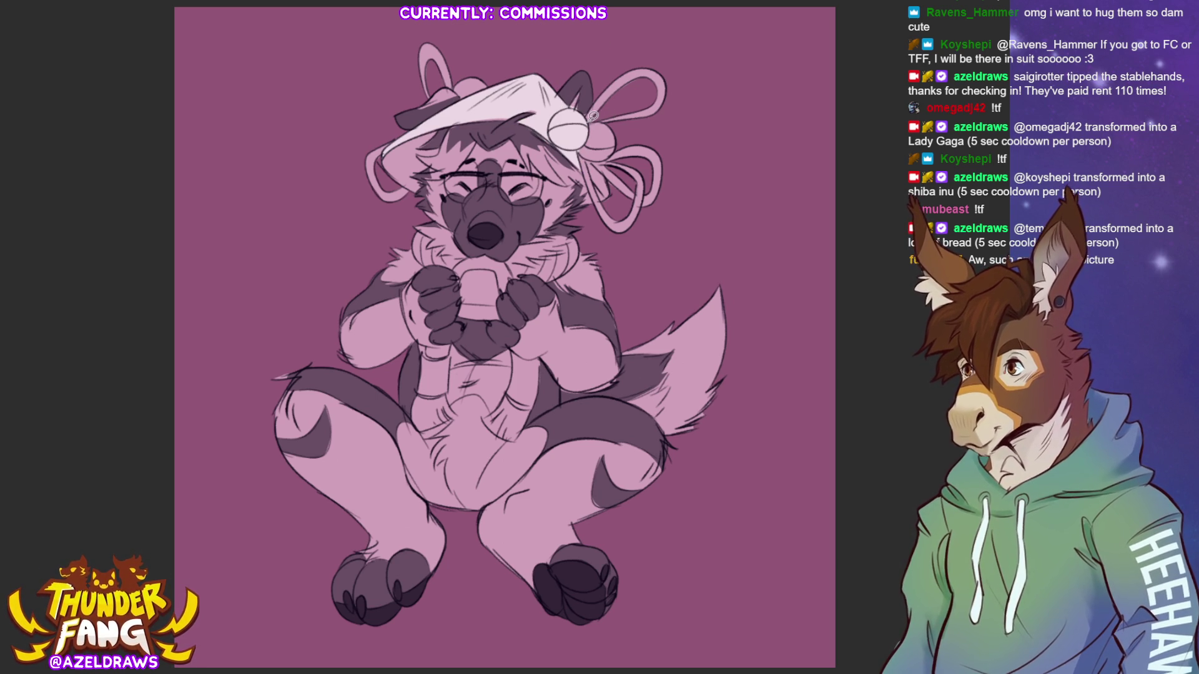
mouse_move(618, 129)
left_mouse_down()
mouse_move(612, 158)
mouse_move(575, 132)
left_mouse_up()
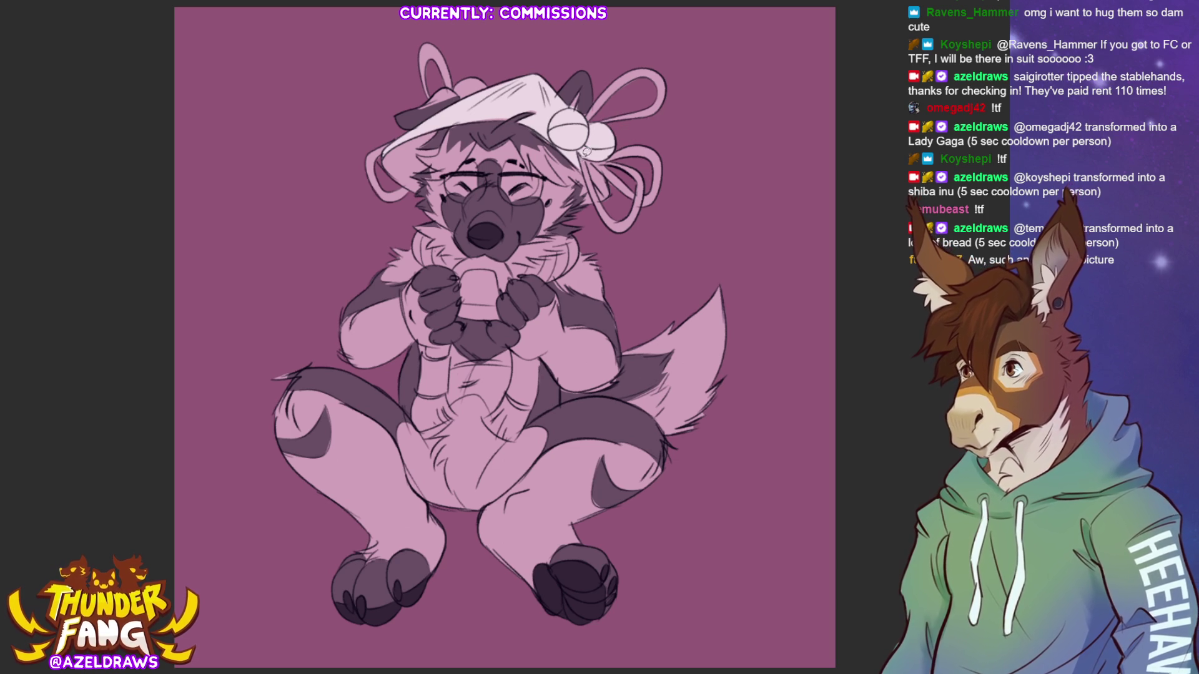
mouse_move(597, 181)
left_mouse_down()
mouse_move(609, 171)
mouse_move(599, 159)
left_mouse_up()
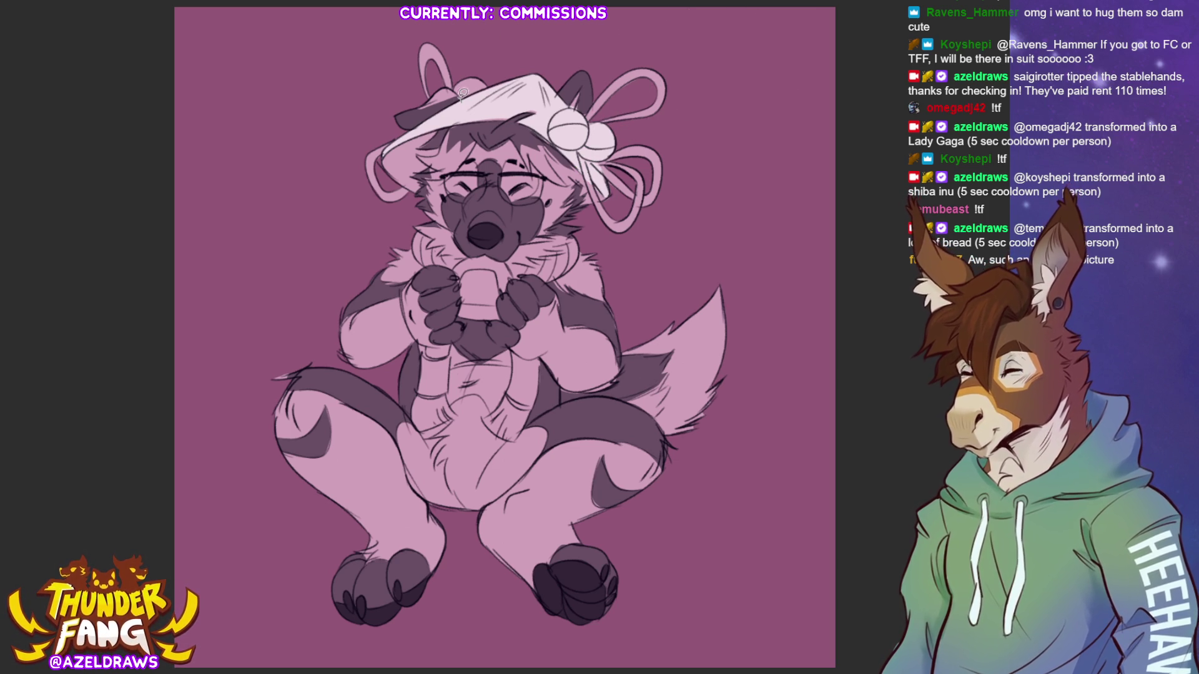
Fill the bow loops and right ribbon loops pale pink, then outline another hat section.
mouse_move(458, 87)
left_mouse_down()
mouse_move(450, 47)
mouse_move(425, 85)
mouse_move(442, 96)
mouse_move(458, 88)
left_mouse_up()
mouse_move(405, 138)
left_mouse_down()
mouse_move(394, 139)
mouse_move(378, 198)
mouse_move(418, 191)
mouse_move(404, 139)
mouse_move(417, 151)
mouse_move(444, 143)
mouse_move(424, 188)
mouse_move(378, 166)
mouse_move(441, 121)
left_mouse_up()
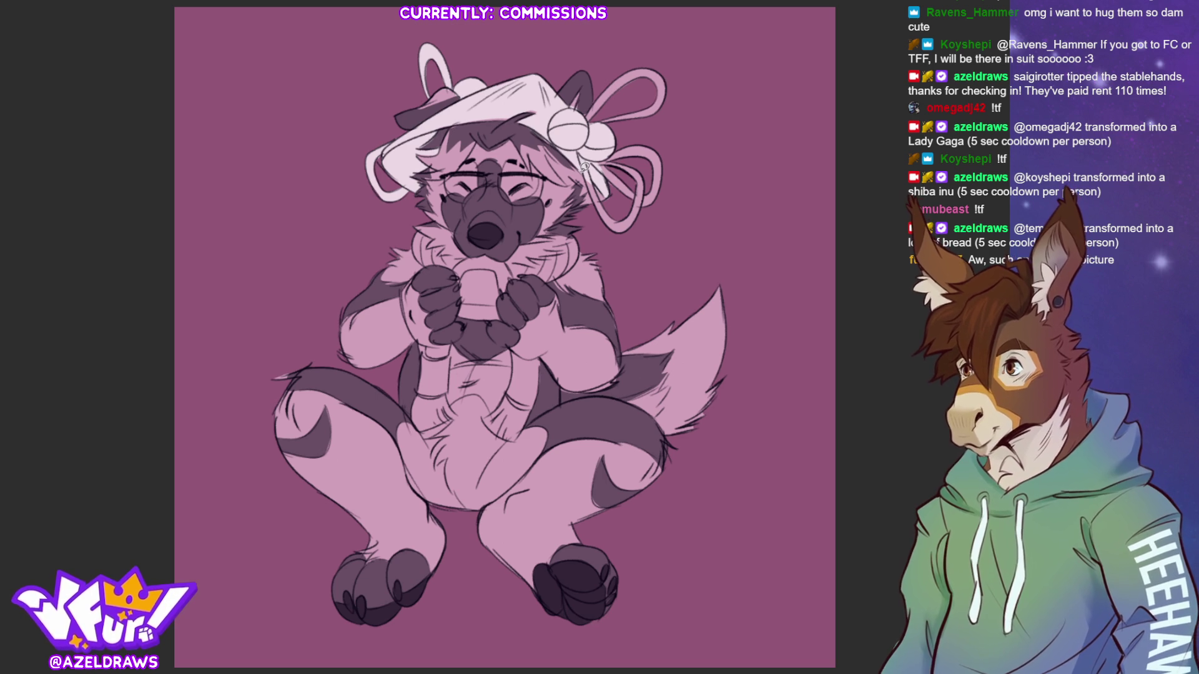
mouse_move(590, 187)
left_mouse_down()
mouse_move(654, 211)
mouse_move(612, 146)
mouse_move(595, 140)
left_mouse_up()
mouse_move(593, 139)
left_mouse_down()
mouse_move(644, 52)
mouse_move(613, 124)
left_mouse_up()
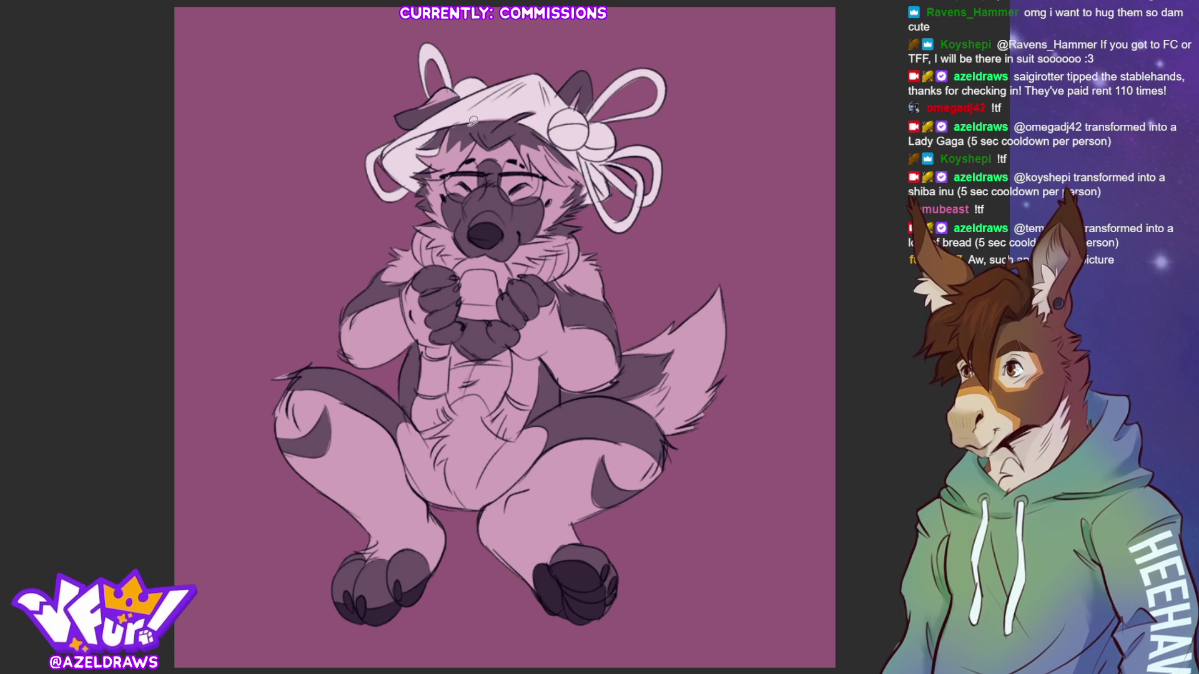
left_click_drag(463, 119, 538, 98)
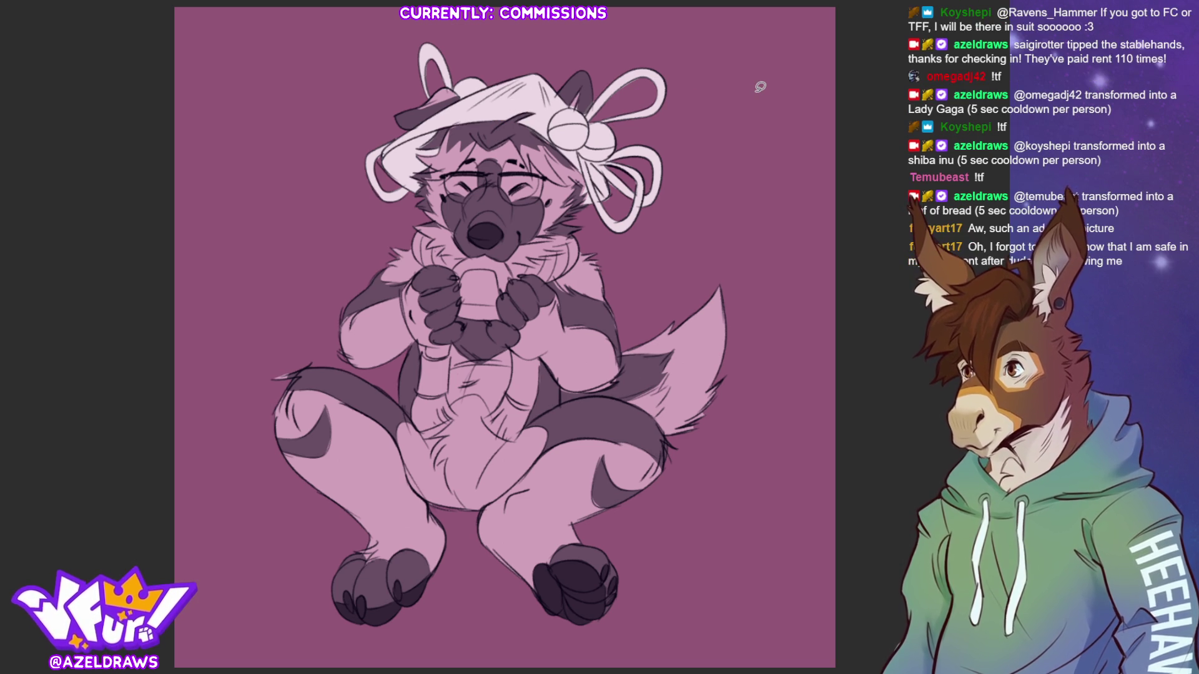
Fill the mug between the paws white and add a light mark by the left paw.
mouse_move(458, 263)
left_mouse_down()
mouse_move(506, 253)
mouse_move(514, 280)
mouse_move(494, 316)
mouse_move(470, 320)
mouse_move(456, 267)
left_mouse_up()
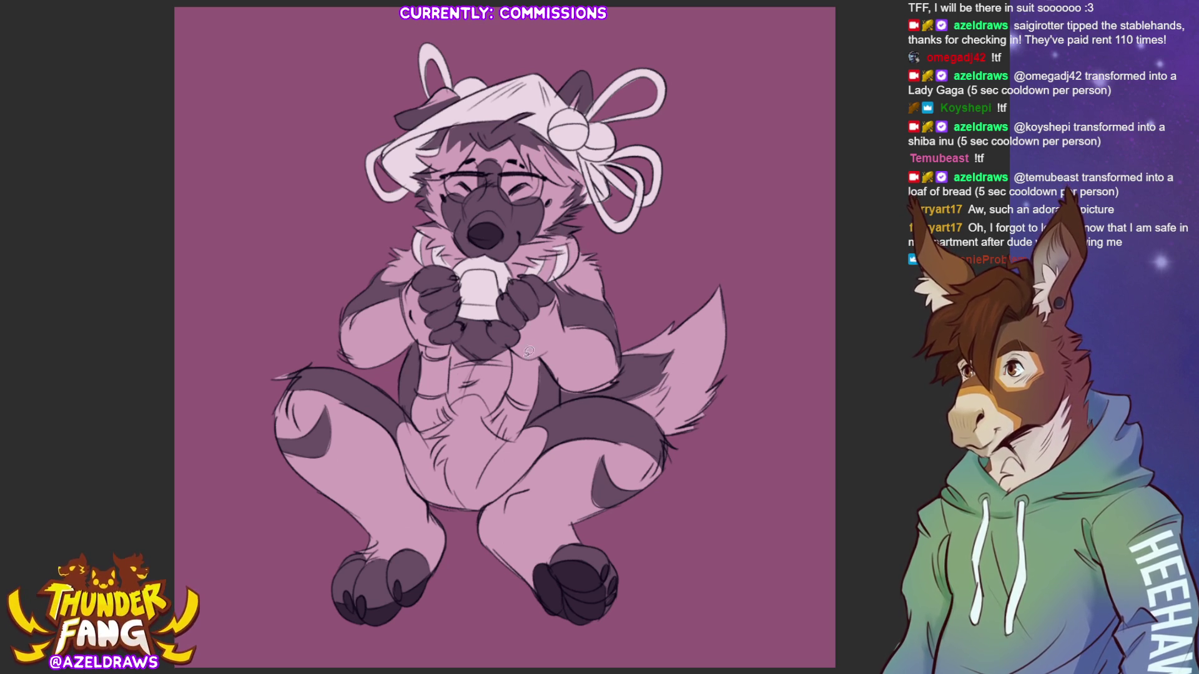
mouse_move(420, 388)
left_mouse_down()
mouse_move(413, 415)
mouse_move(447, 414)
mouse_move(427, 389)
left_mouse_up()
mouse_move(507, 398)
left_mouse_down()
mouse_move(493, 431)
mouse_move(535, 406)
mouse_move(537, 371)
mouse_move(519, 384)
mouse_move(521, 354)
left_mouse_up()
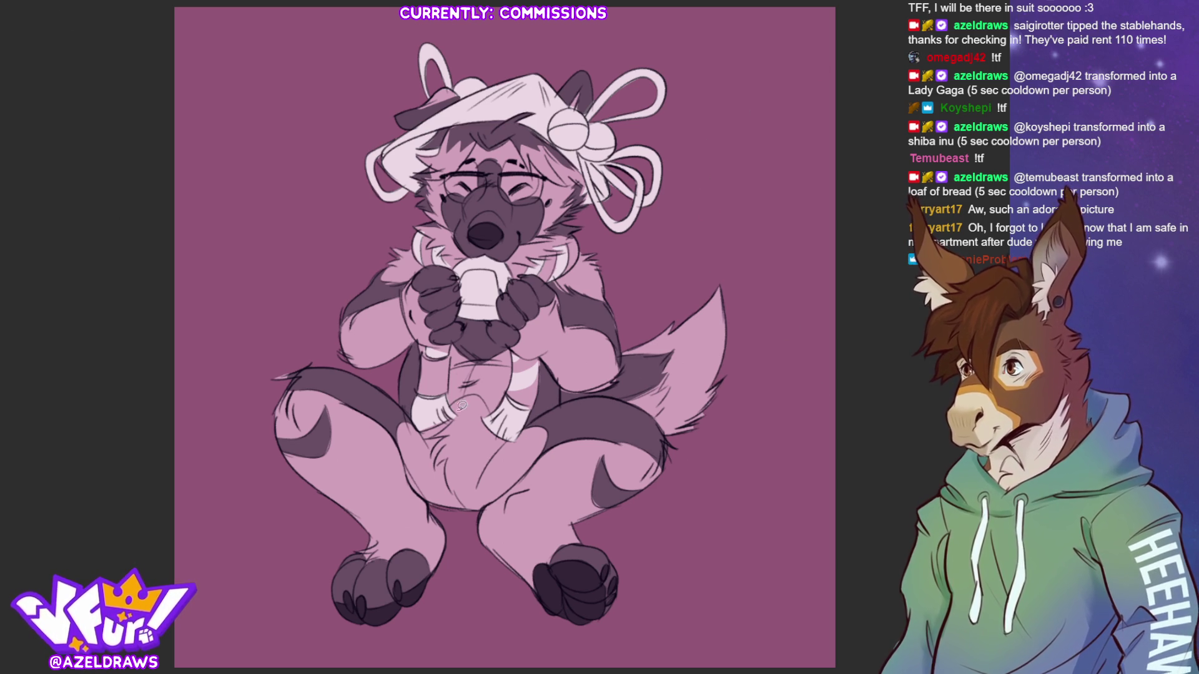
Clear the white fill from the lower body and retouch the left thigh and hair edges under the hat.
mouse_move(452, 402)
left_mouse_down()
mouse_move(479, 392)
mouse_move(509, 437)
mouse_move(537, 421)
mouse_move(549, 441)
mouse_move(478, 507)
mouse_move(435, 501)
mouse_move(400, 419)
mouse_move(429, 425)
mouse_move(452, 405)
left_mouse_up()
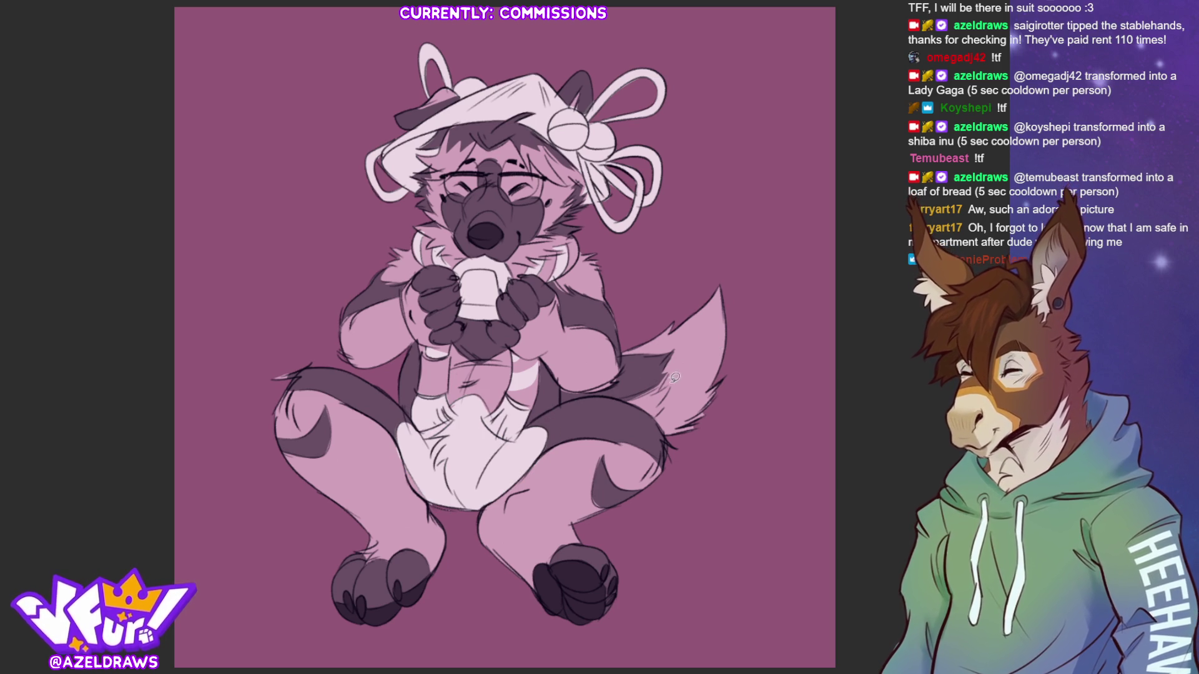
key("Delete")
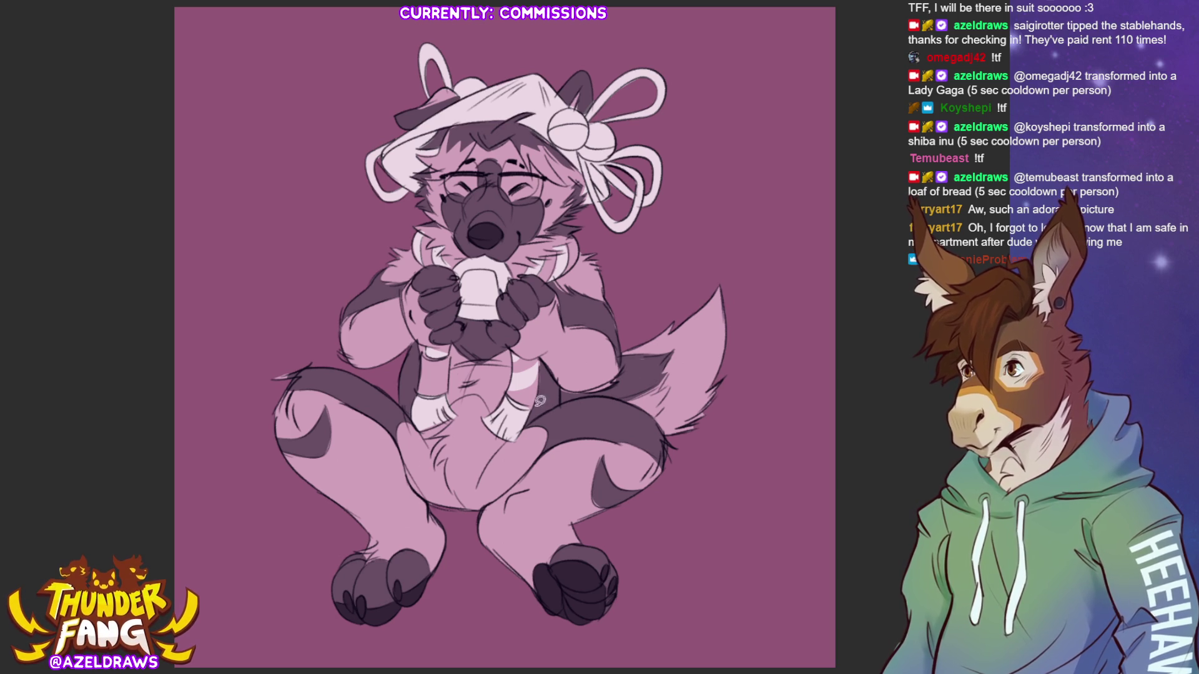
mouse_move(399, 450)
left_mouse_down()
mouse_move(402, 422)
mouse_move(428, 426)
mouse_move(483, 390)
mouse_move(502, 434)
mouse_move(544, 425)
mouse_move(546, 448)
mouse_move(512, 486)
mouse_move(437, 516)
mouse_move(399, 451)
left_mouse_up()
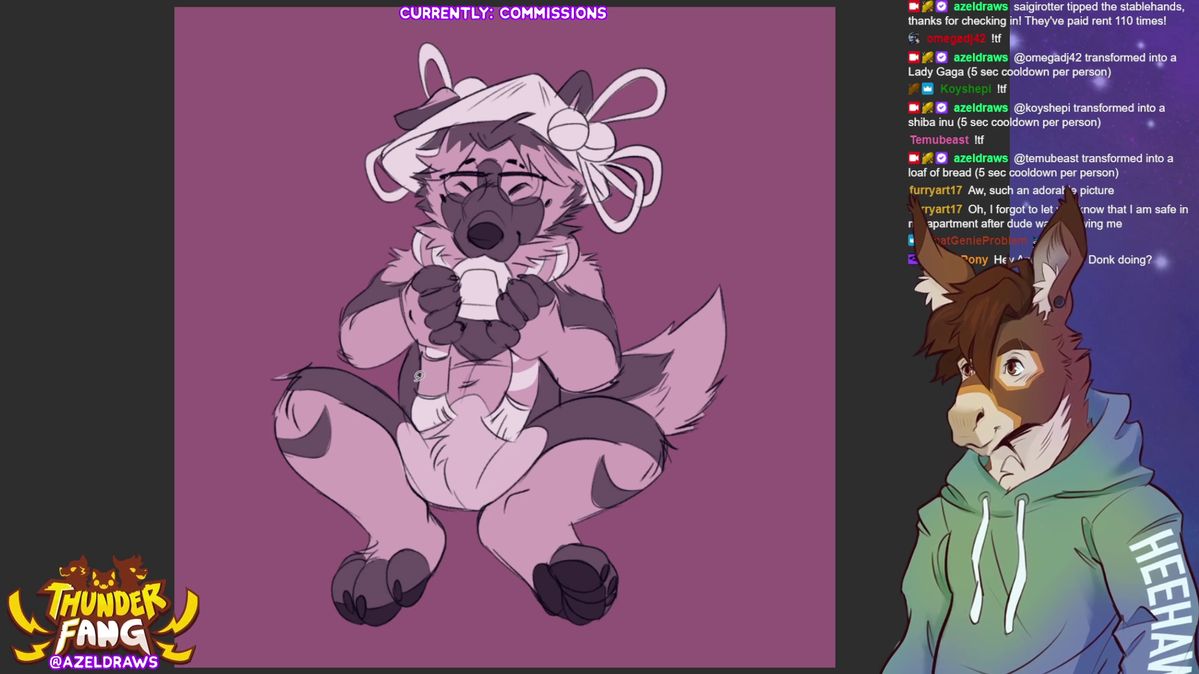
mouse_move(419, 154)
left_mouse_down()
mouse_move(454, 124)
mouse_move(451, 145)
mouse_move(478, 146)
mouse_move(444, 180)
mouse_move(415, 173)
mouse_move(419, 155)
left_mouse_up()
mouse_move(524, 148)
left_mouse_down()
mouse_move(535, 174)
mouse_move(554, 164)
mouse_move(595, 184)
mouse_move(547, 141)
mouse_move(522, 149)
left_mouse_up()
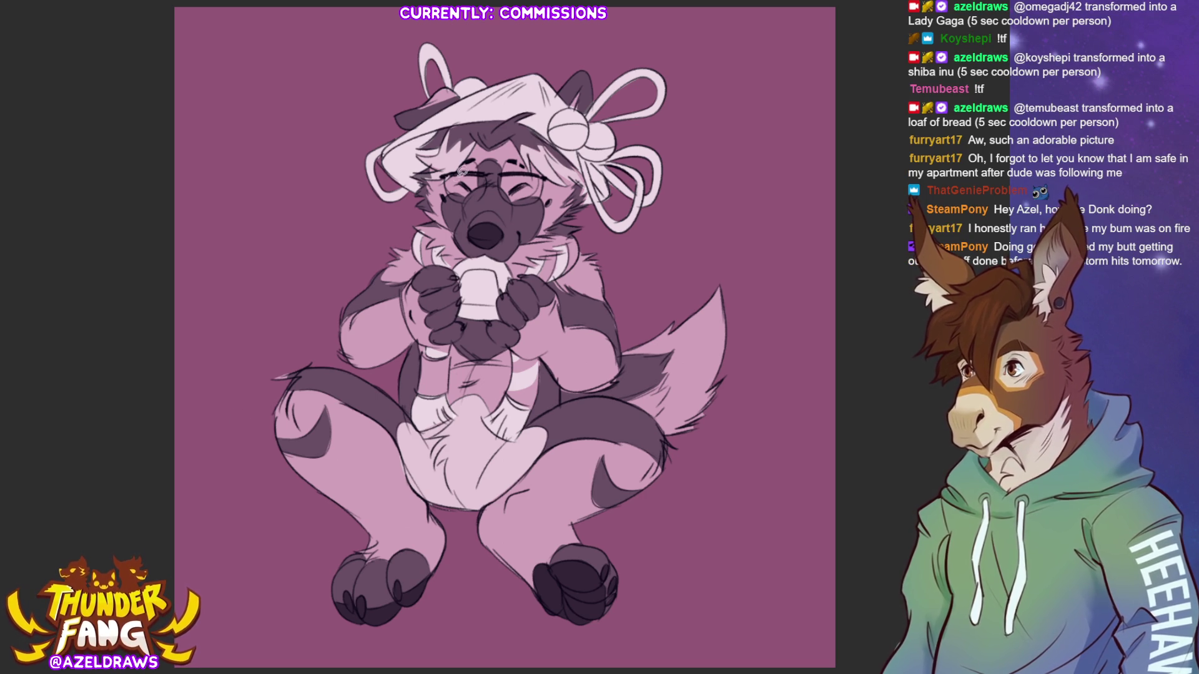
Lasso-fill around the glasses, left arm down to the cup, right hand and tail, then deselect.
mouse_move(454, 189)
left_mouse_down()
mouse_move(450, 178)
mouse_move(479, 159)
mouse_move(481, 187)
mouse_move(459, 193)
mouse_move(528, 156)
mouse_move(536, 190)
mouse_move(507, 190)
left_mouse_up()
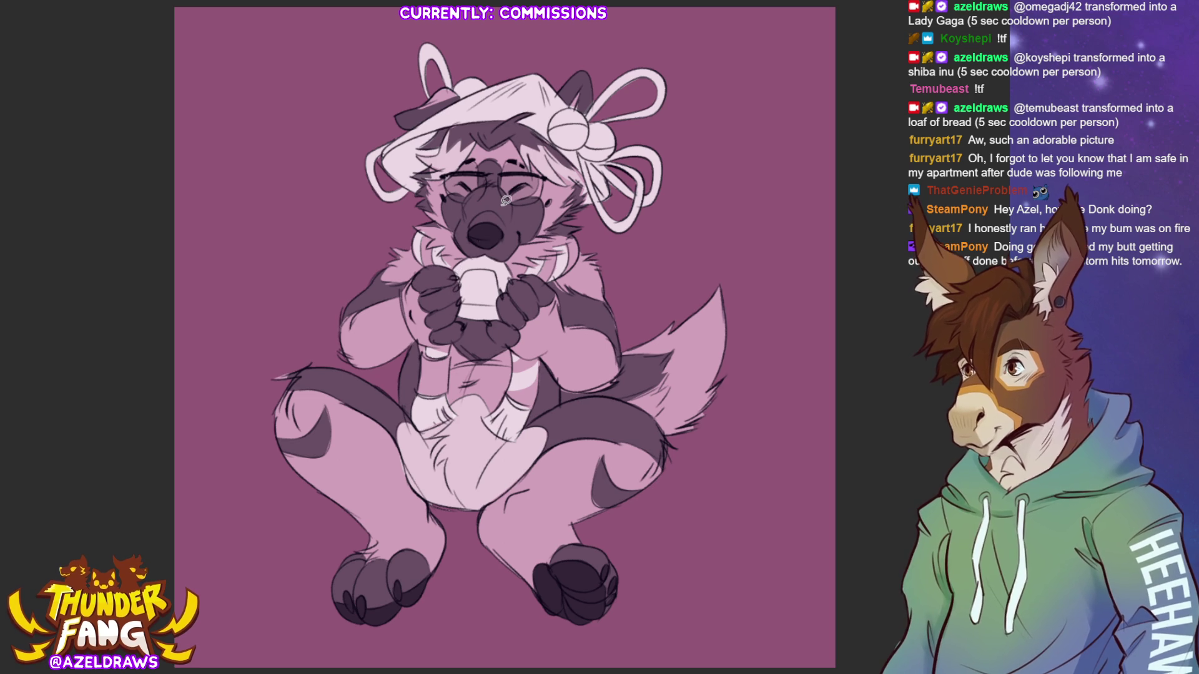
mouse_move(360, 307)
left_mouse_down()
mouse_move(343, 347)
mouse_move(390, 364)
mouse_move(436, 336)
mouse_move(416, 273)
mouse_move(361, 307)
left_mouse_up()
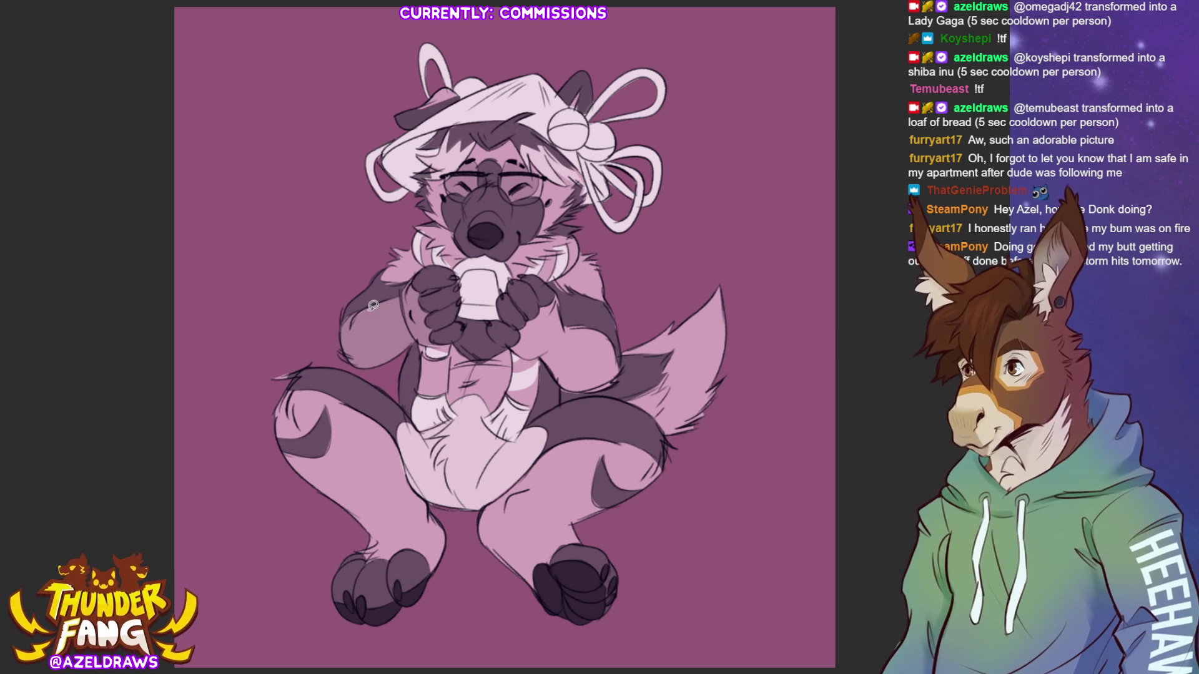
mouse_move(512, 343)
left_mouse_down()
mouse_move(561, 291)
mouse_move(568, 325)
mouse_move(606, 328)
mouse_move(620, 346)
mouse_move(617, 376)
mouse_move(572, 387)
mouse_move(519, 348)
left_mouse_up()
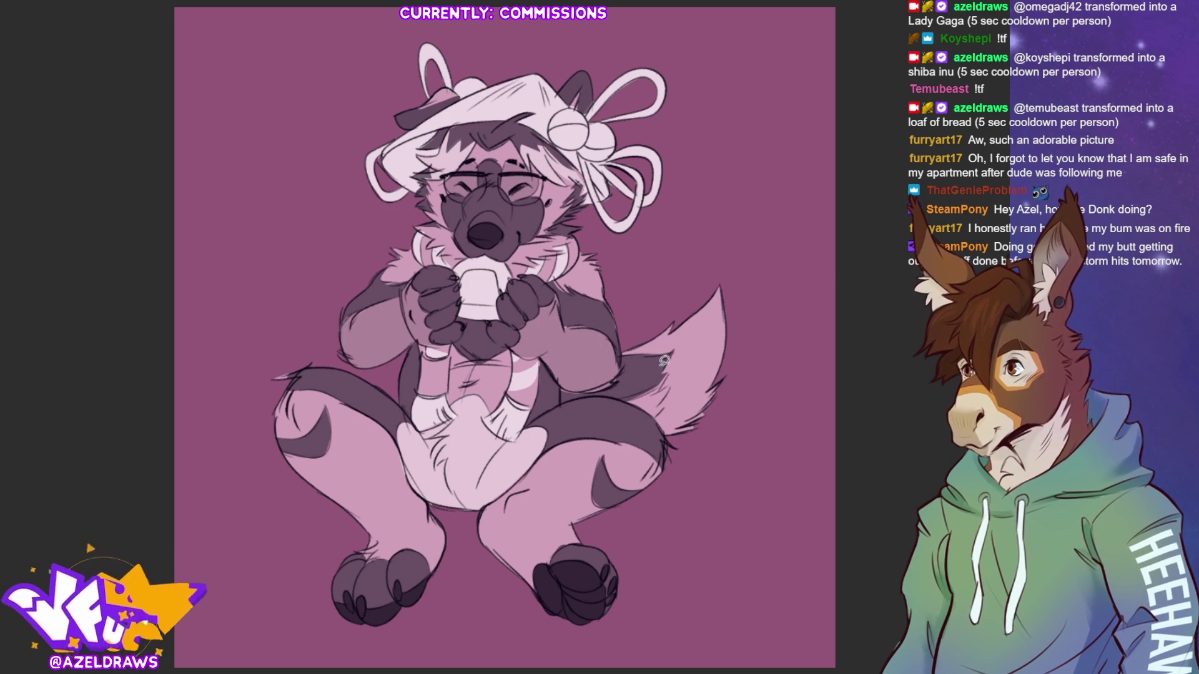
mouse_move(626, 400)
left_mouse_down()
mouse_move(669, 375)
mouse_move(665, 405)
mouse_move(628, 399)
left_mouse_up()
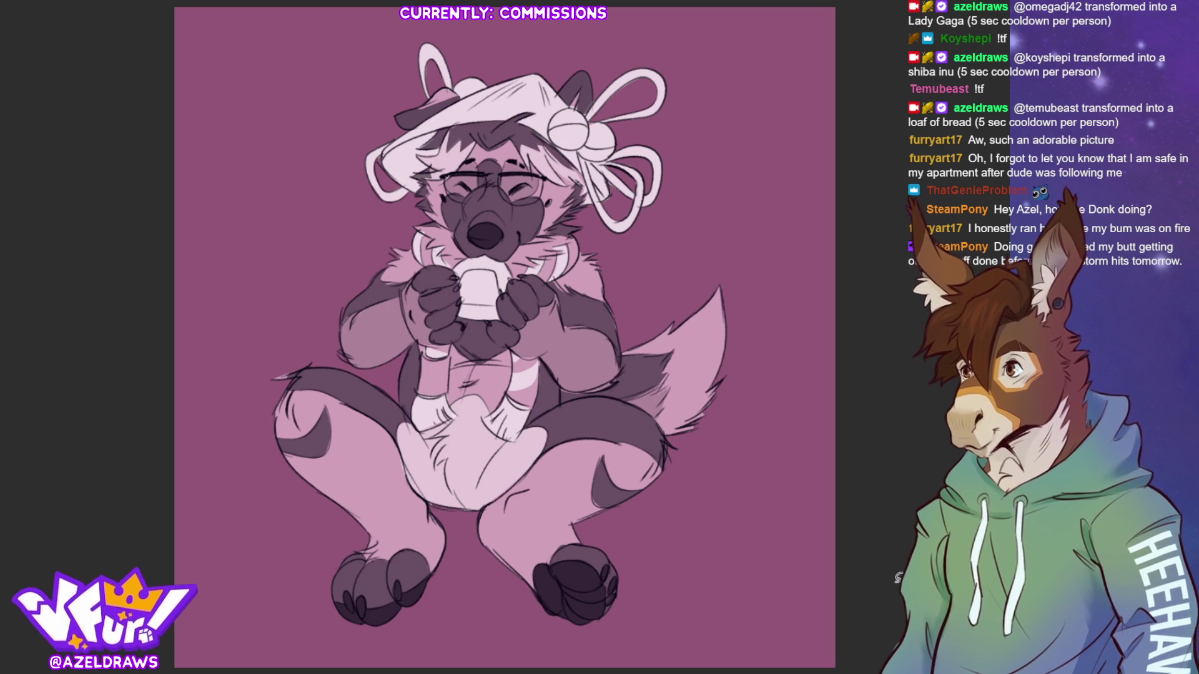
key("ctrl+d")
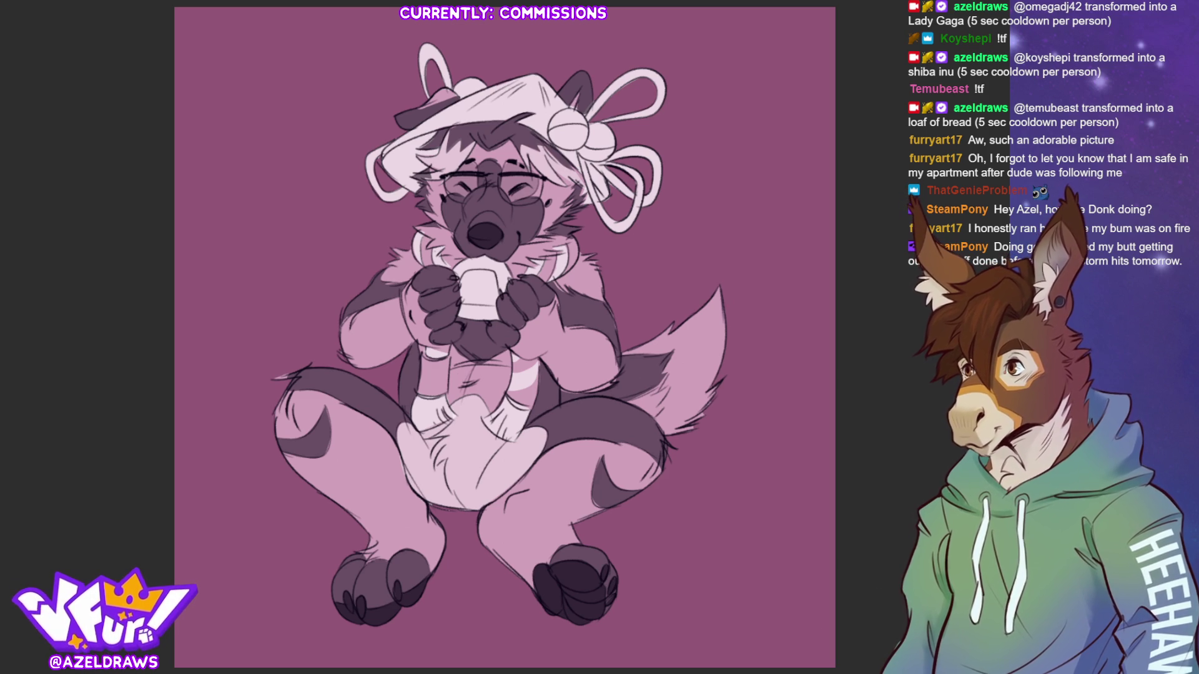
Fill the right and upper-left ribbon loops dark and tidy the hat's left edge.
mouse_move(589, 112)
left_mouse_down()
mouse_move(627, 125)
mouse_move(662, 60)
mouse_move(588, 111)
left_mouse_up()
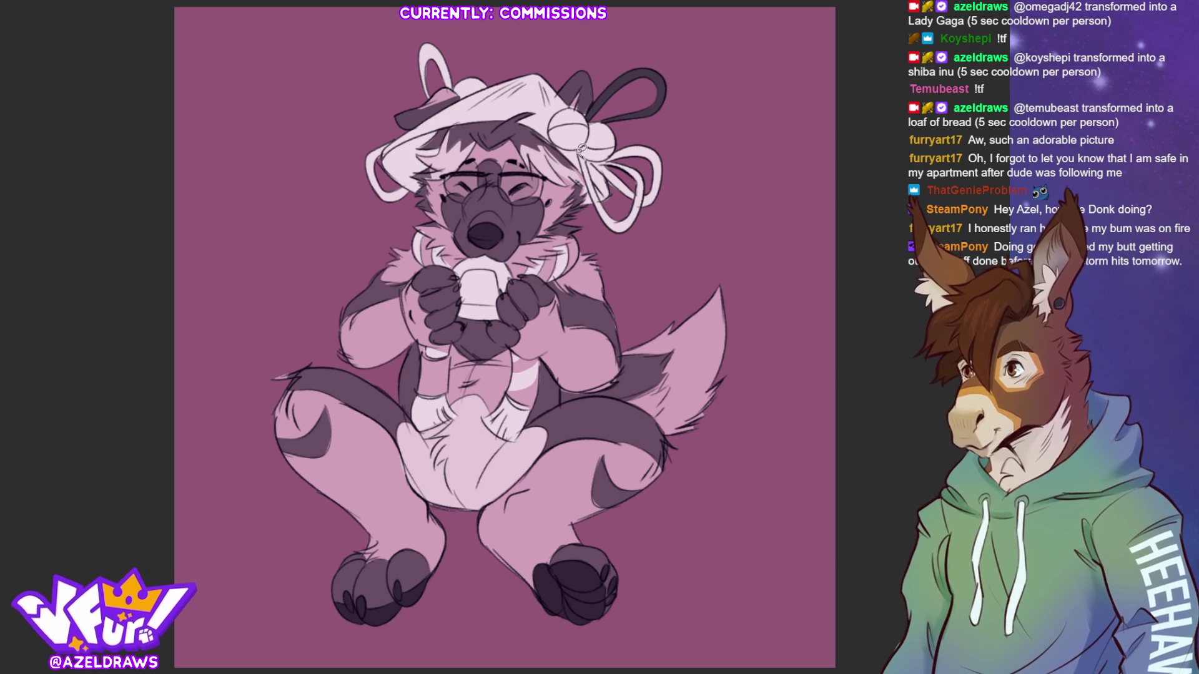
mouse_move(581, 161)
left_mouse_down()
mouse_move(615, 228)
mouse_move(626, 220)
mouse_move(590, 161)
mouse_move(609, 184)
mouse_move(624, 244)
mouse_move(659, 141)
mouse_move(595, 160)
left_mouse_up()
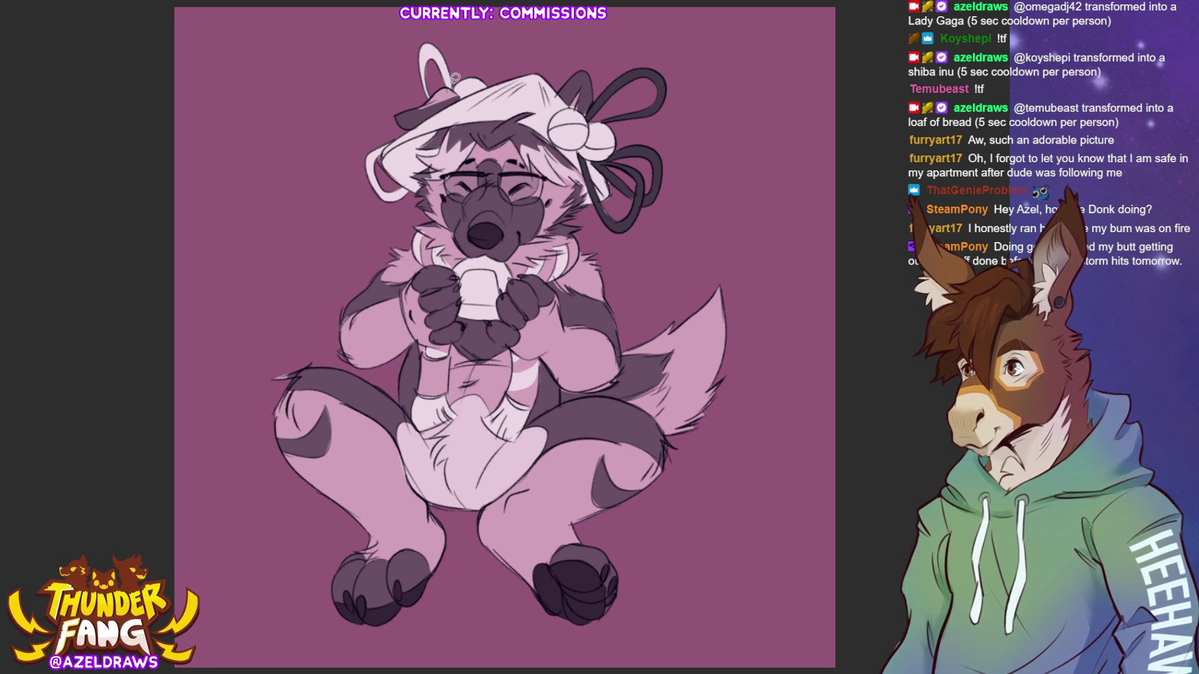
mouse_move(458, 78)
left_mouse_down()
mouse_move(415, 71)
mouse_move(431, 99)
mouse_move(459, 79)
left_mouse_up()
mouse_move(386, 143)
left_mouse_down()
mouse_move(382, 161)
mouse_move(405, 186)
mouse_move(350, 178)
mouse_move(384, 145)
left_mouse_up()
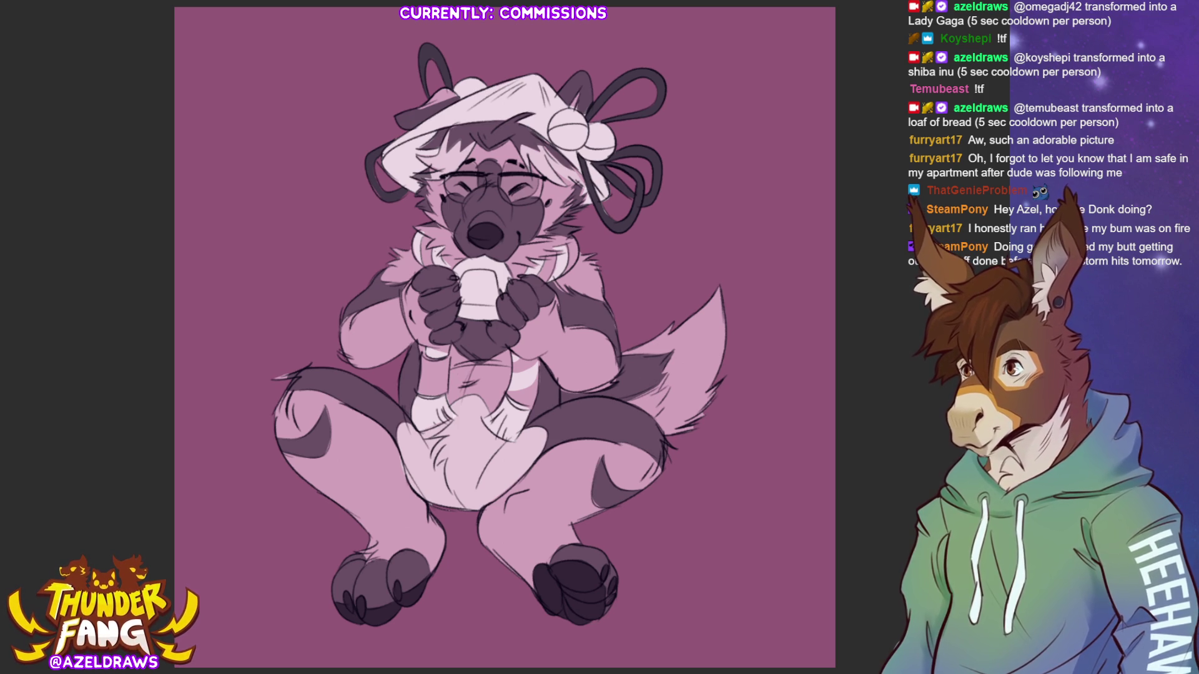
mouse_move(382, 159)
left_mouse_down()
mouse_move(409, 134)
mouse_move(450, 128)
mouse_move(420, 160)
mouse_move(425, 189)
mouse_move(392, 173)
left_mouse_up()
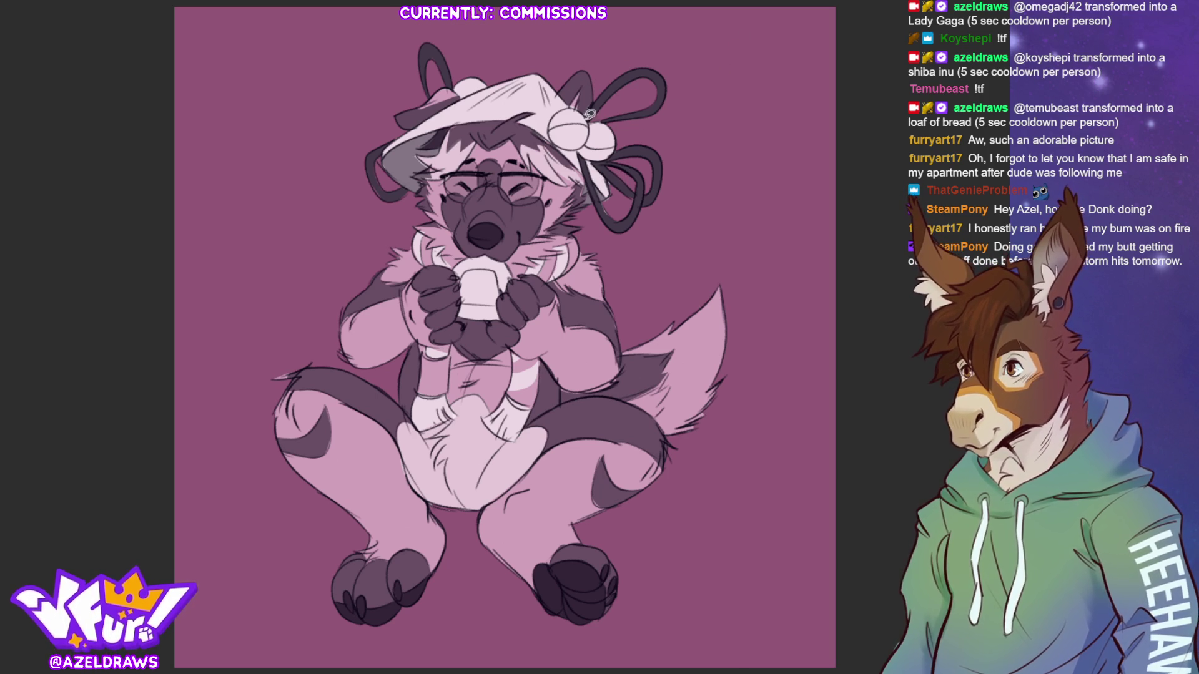
Recolour the hat's pom-poms grey, redoing one stray fill.
mouse_move(572, 100)
left_mouse_down()
mouse_move(555, 122)
mouse_move(561, 147)
mouse_move(590, 112)
left_mouse_up()
key("ctrl+z")
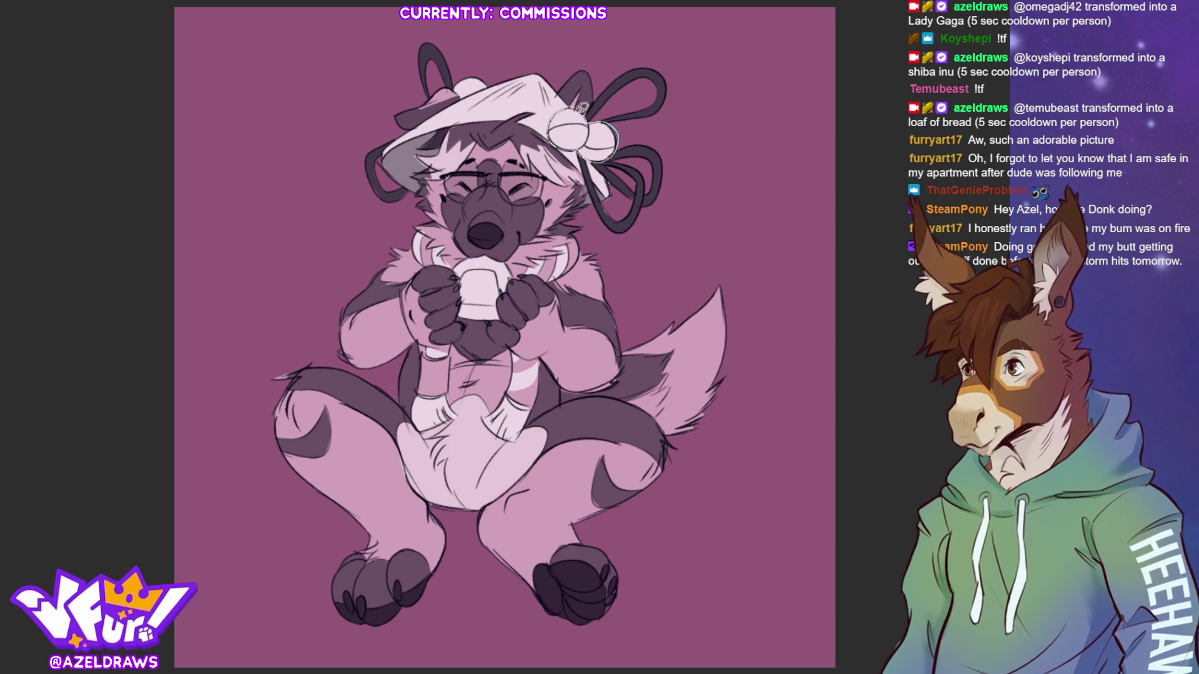
left_click_drag(585, 108, 578, 95)
left_click_drag(468, 82, 465, 89)
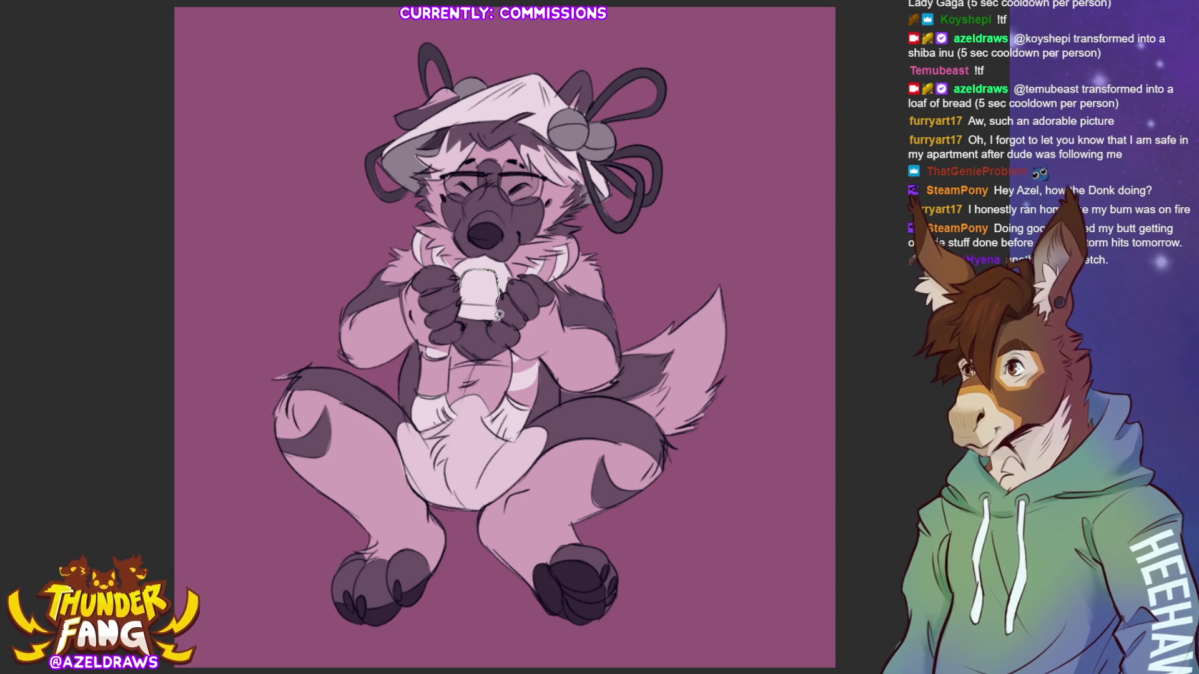
Fill the mug dark grey, then brush white 'CHOMP!' lettering beside the left of the head.
left_click(464, 296)
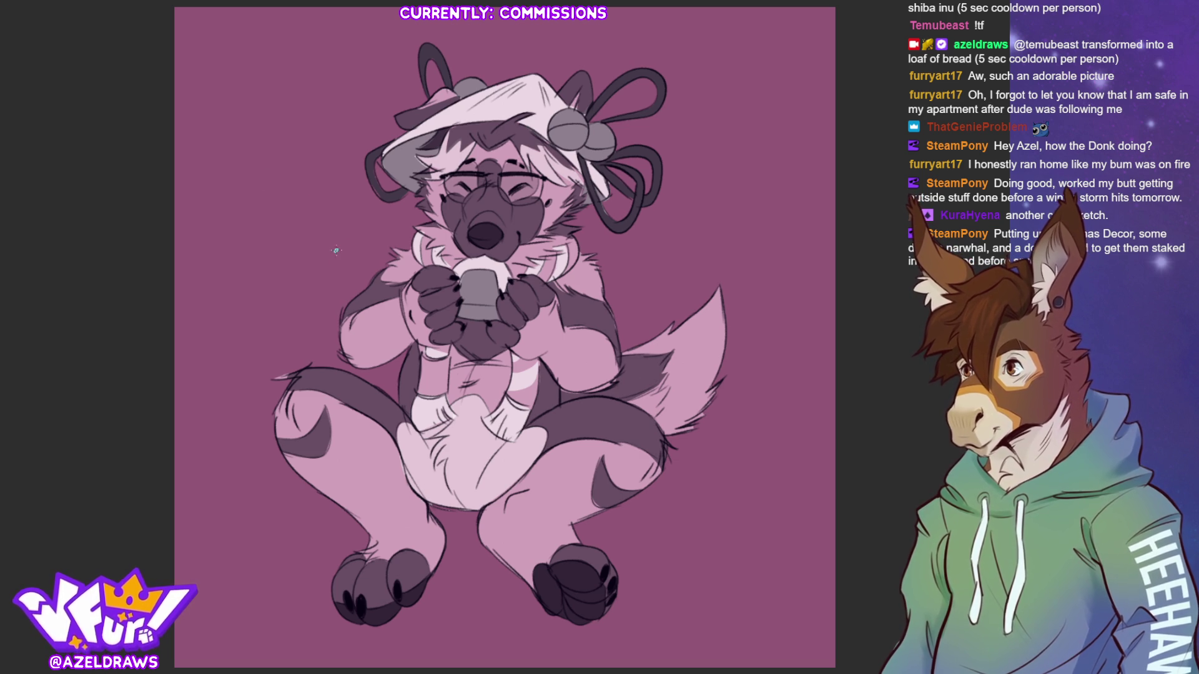
mouse_move(349, 247)
left_mouse_down()
mouse_move(342, 261)
mouse_move(356, 268)
mouse_move(390, 221)
left_mouse_up()
left_click_drag(387, 223, 394, 229)
left_click(395, 235)
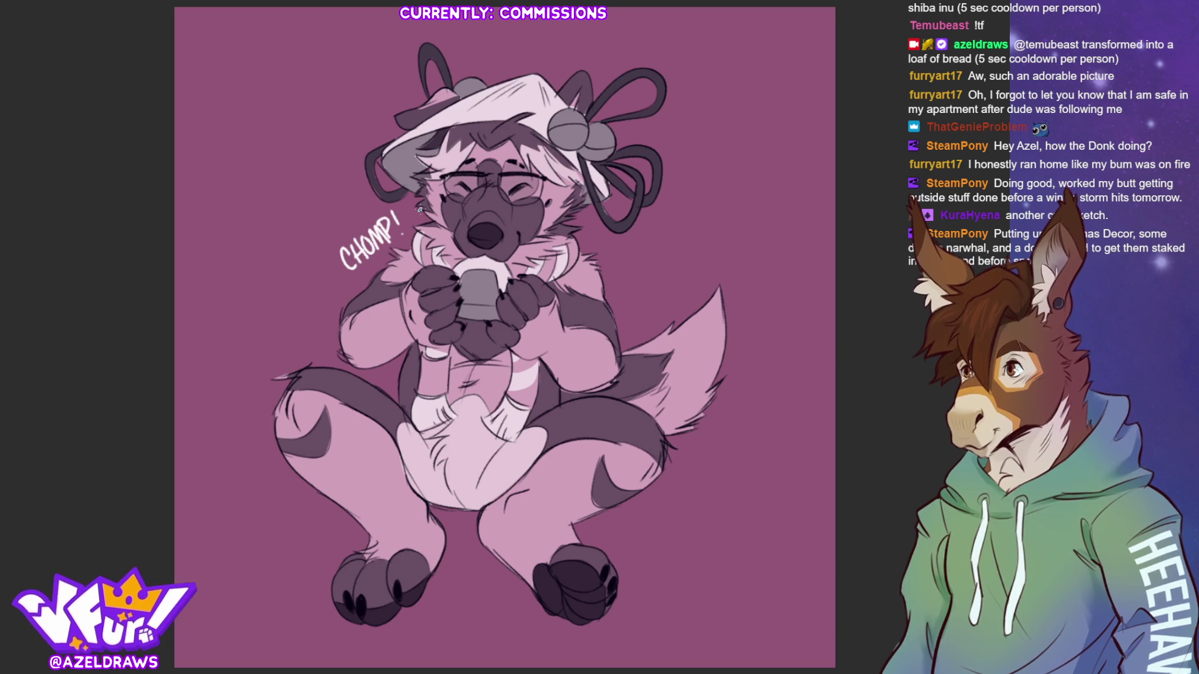
Brush white 'MUNCH MUNCH' lettering beside the right of the character's head.
mouse_move(589, 248)
left_mouse_down()
mouse_move(599, 241)
mouse_move(612, 259)
mouse_move(617, 246)
mouse_move(623, 268)
mouse_move(630, 253)
mouse_move(645, 272)
mouse_move(612, 277)
mouse_move(638, 291)
mouse_move(668, 288)
left_mouse_up()
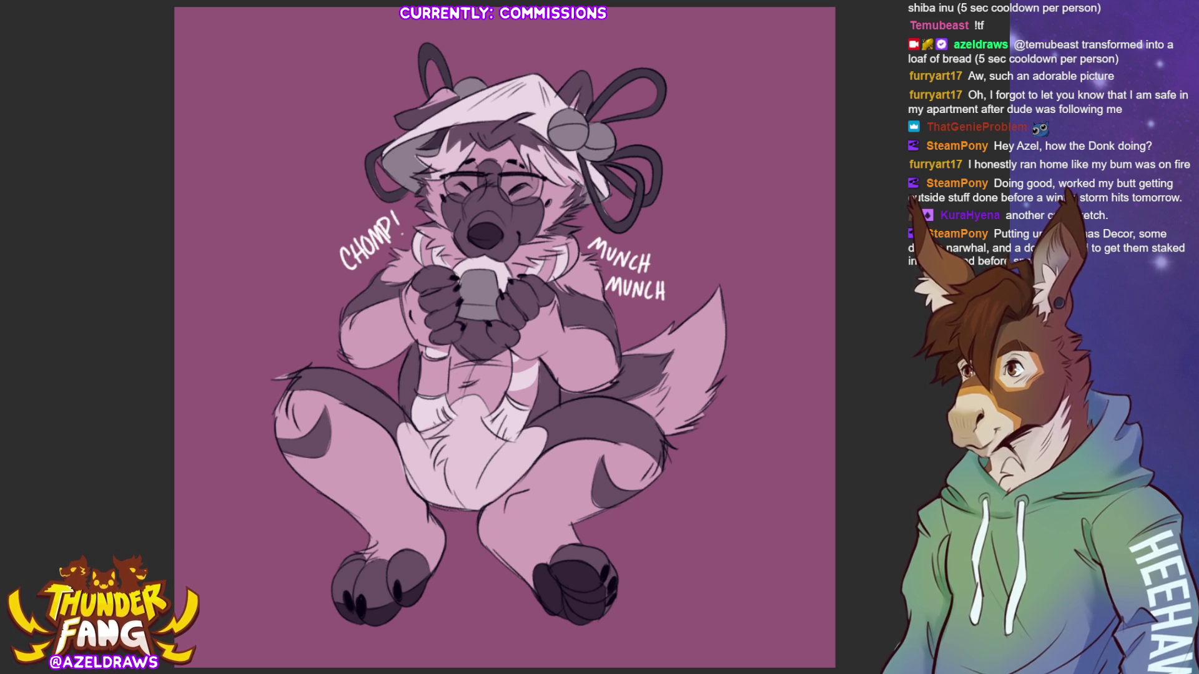
left_click(555, 475)
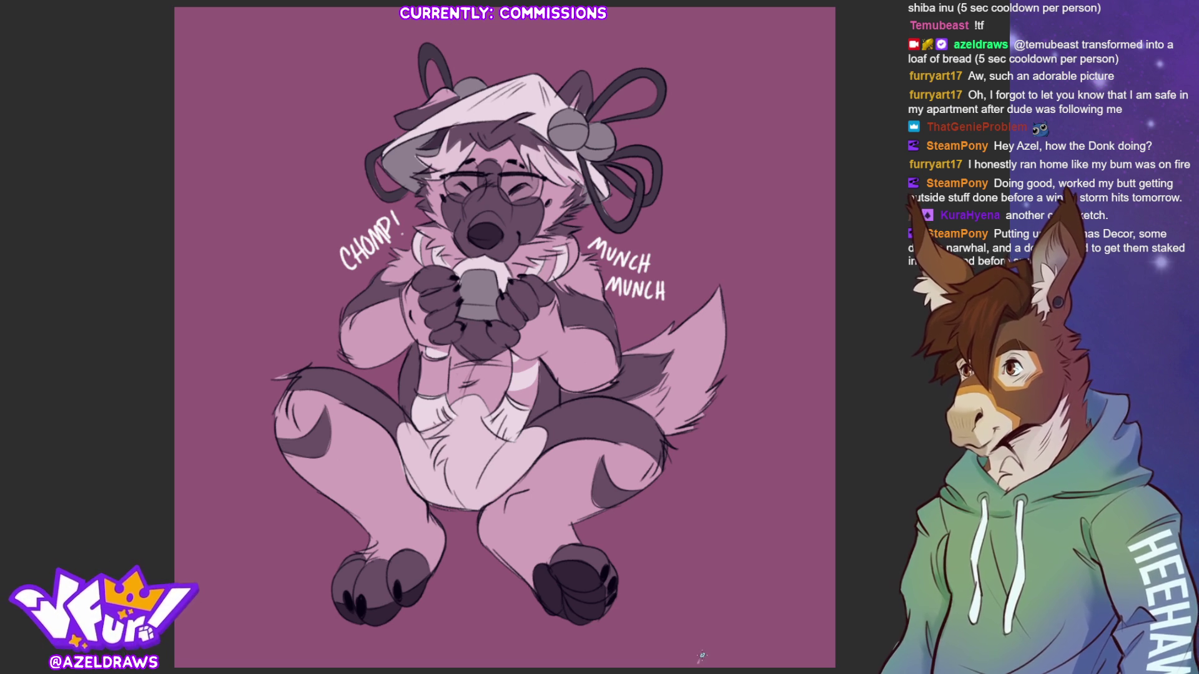
Sign and resize the artist's signature bottom right, then stipple a grainy shadow beneath the legs.
mouse_move(717, 656)
left_mouse_down()
mouse_move(791, 653)
mouse_move(791, 663)
left_mouse_up()
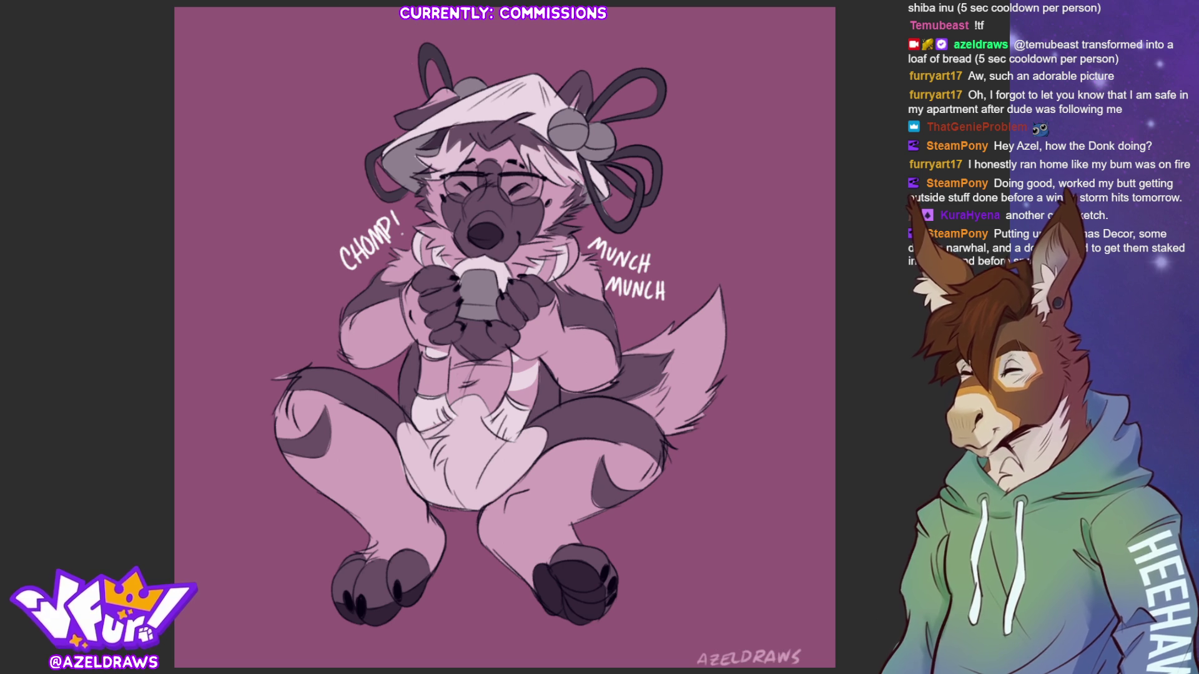
key("ctrl+t")
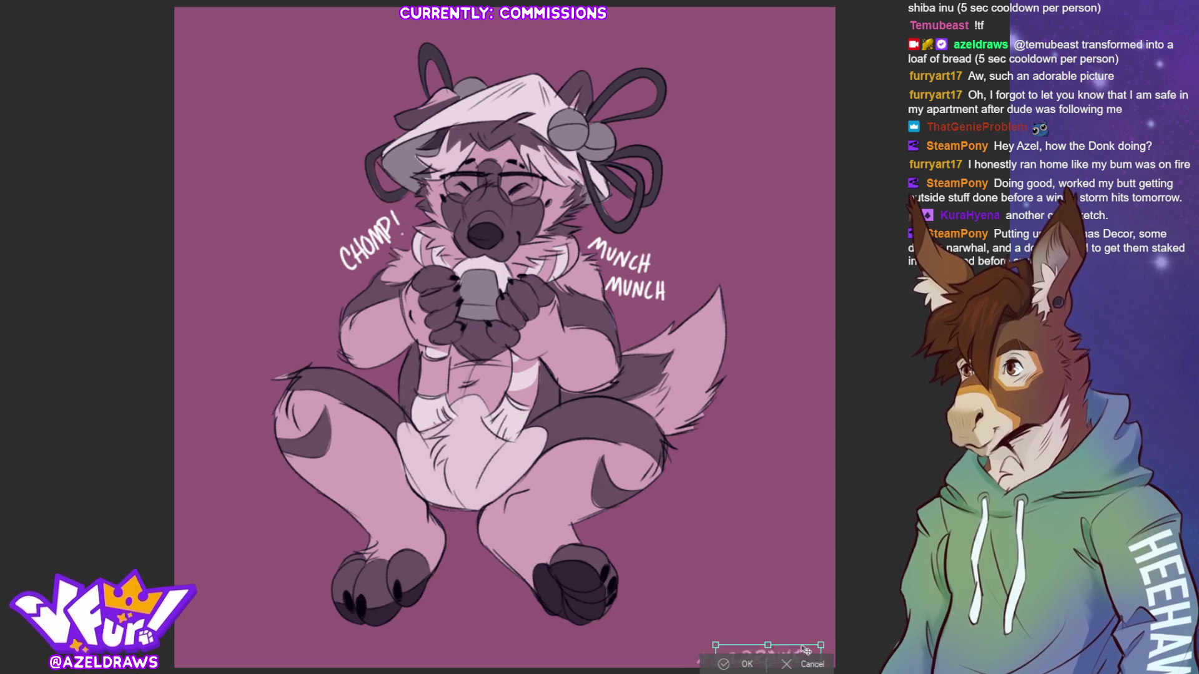
left_click(729, 665)
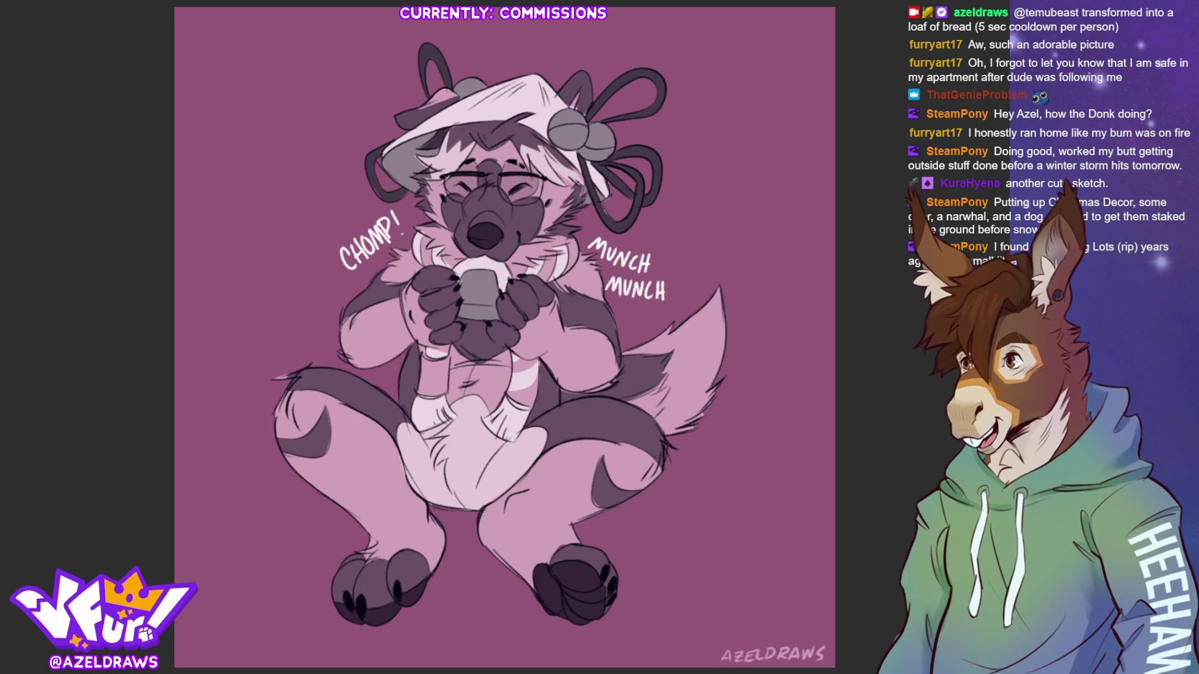
mouse_move(343, 490)
left_mouse_down()
mouse_move(328, 513)
mouse_move(493, 528)
mouse_move(637, 515)
left_mouse_up()
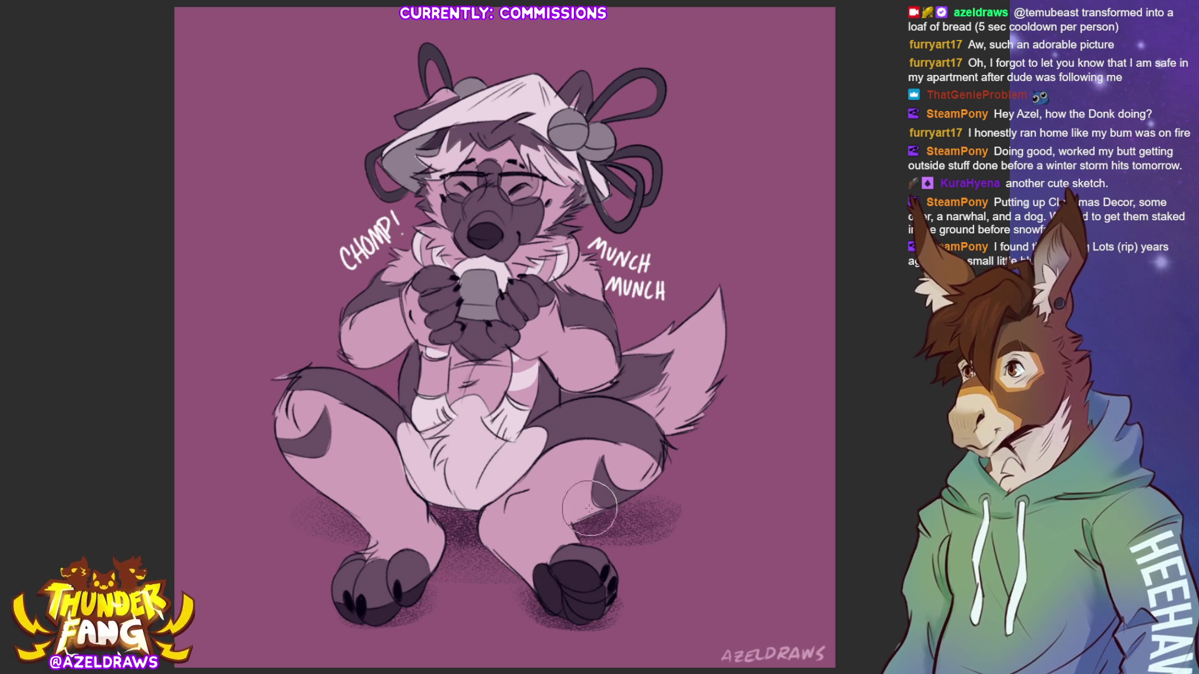
left_click_drag(610, 538, 638, 499)
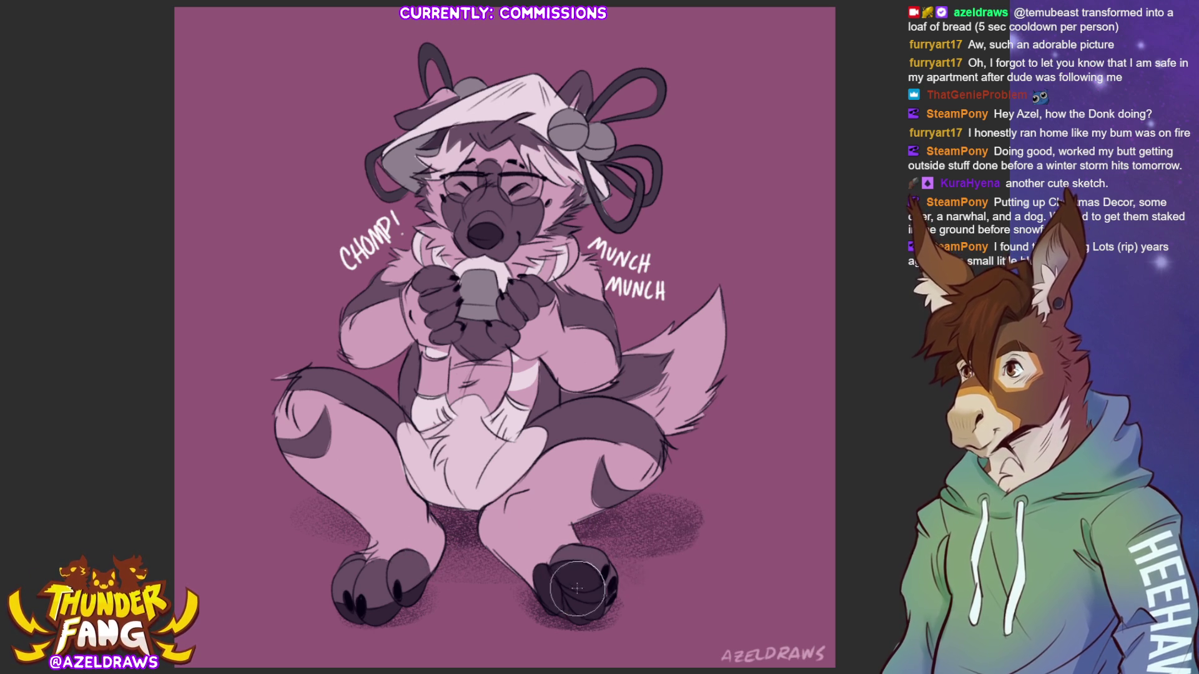